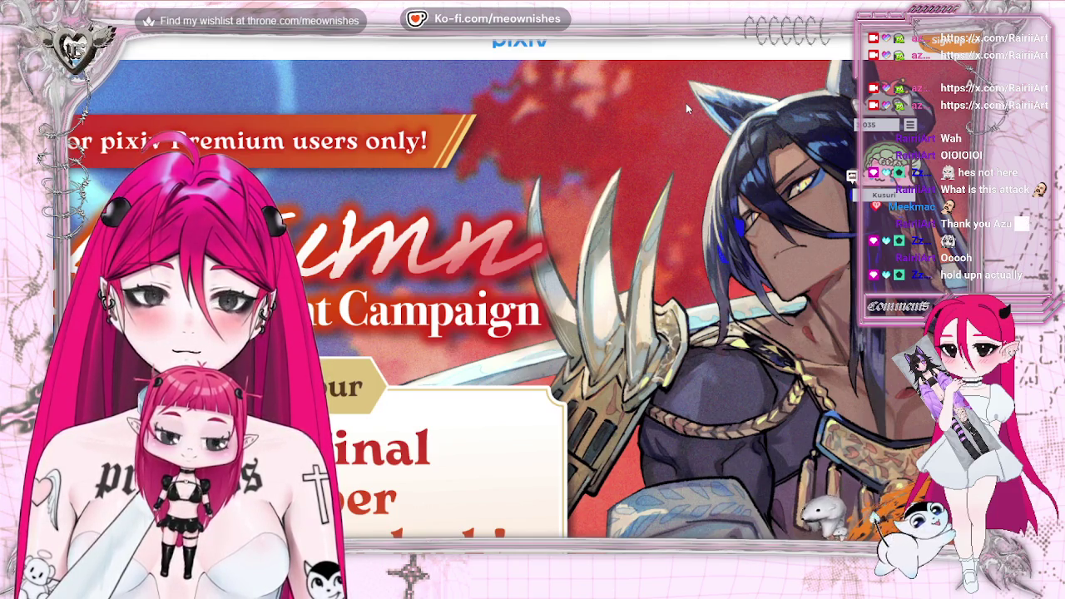
- Scroll down the pixiv Autumn campaign page to the Prizes section
scroll(689, 404, down, 3)
scroll(689, 404, down, 2)
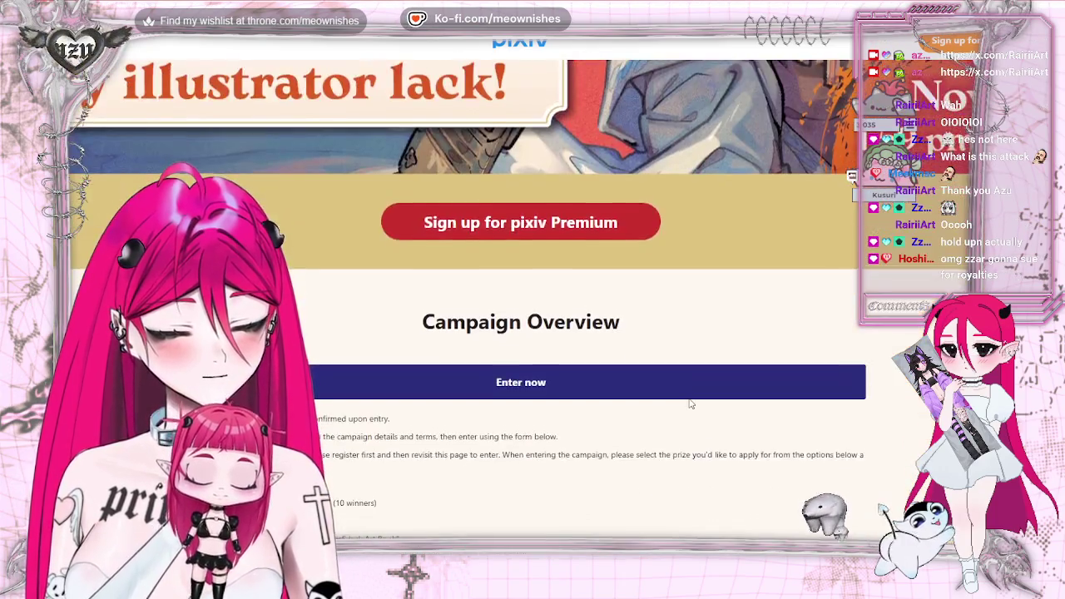
scroll(689, 403, down, 2)
scroll(689, 404, down, 1)
scroll(689, 403, down, 3)
scroll(688, 403, down, 2)
scroll(689, 404, down, 3)
scroll(689, 403, down, 2)
scroll(688, 404, down, 1)
scroll(646, 408, down, 3)
- Scroll back up through the campaign overview to the top of the page
scroll(646, 408, up, 2)
scroll(645, 408, up, 1)
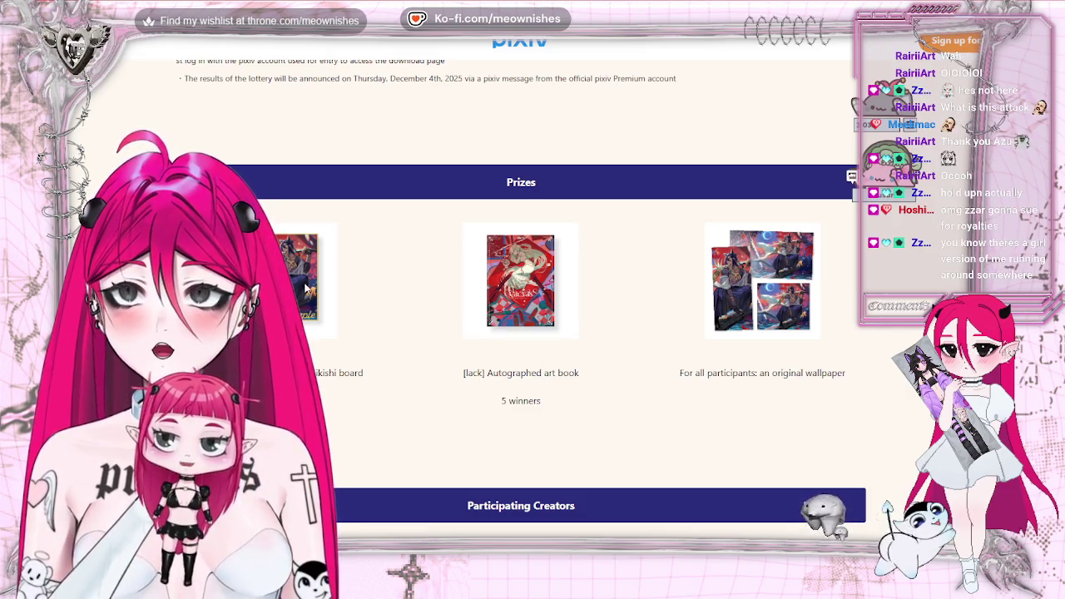
scroll(306, 288, up, 2)
scroll(602, 394, up, 5)
scroll(602, 394, up, 3)
scroll(602, 394, up, 3)
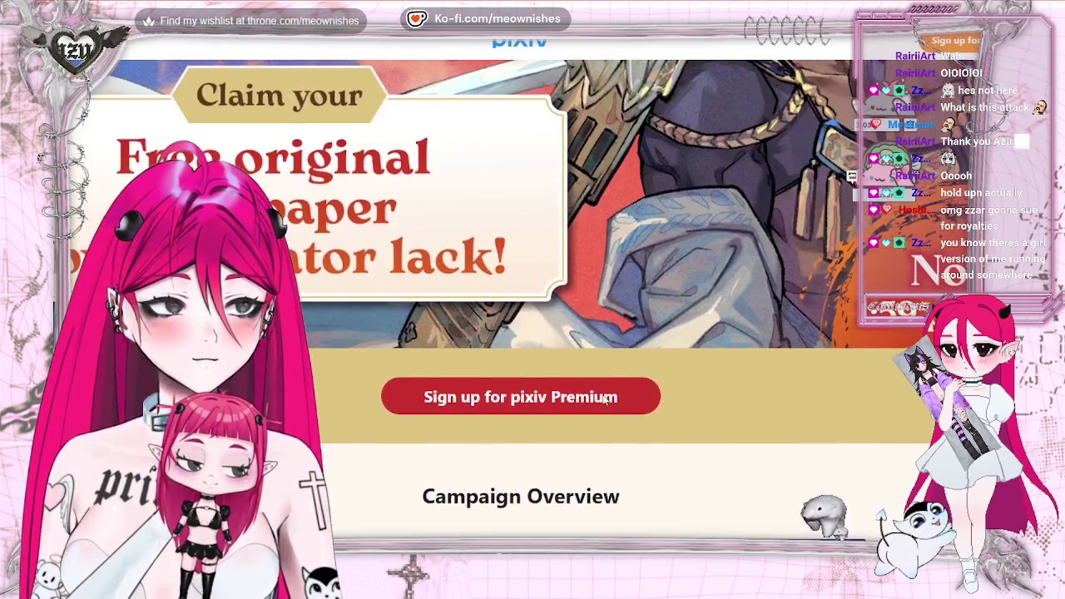
scroll(604, 400, up, 3)
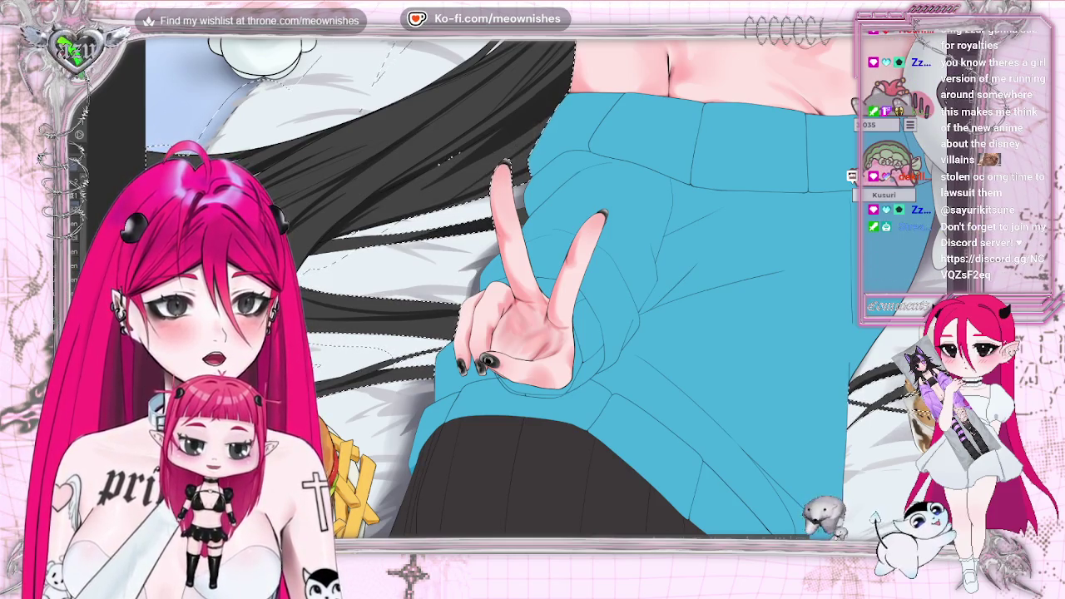
scroll(525, 254, up, 5)
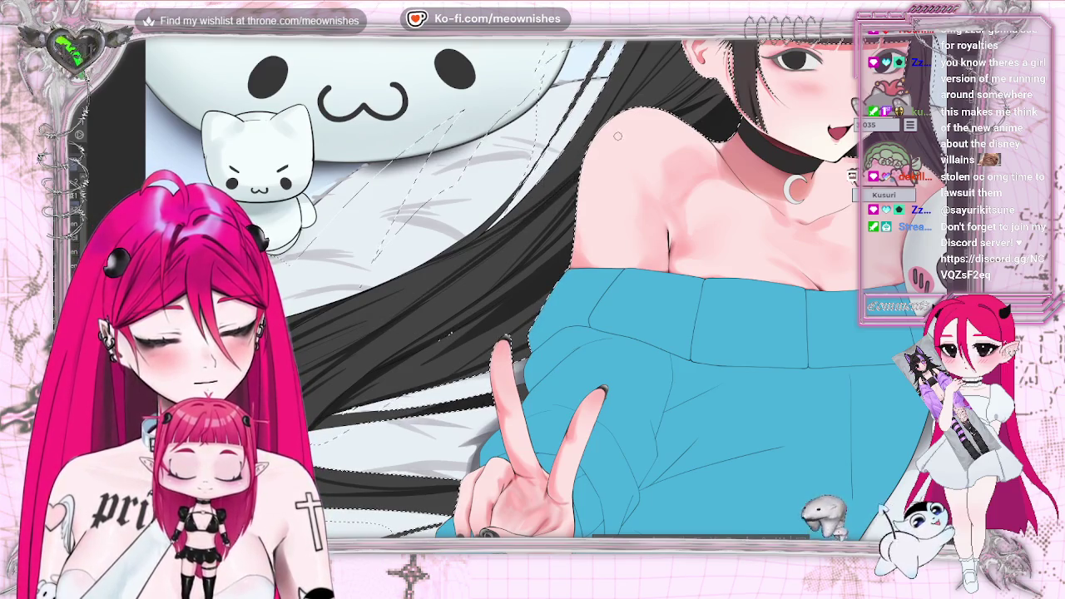
key(ctrl+0)
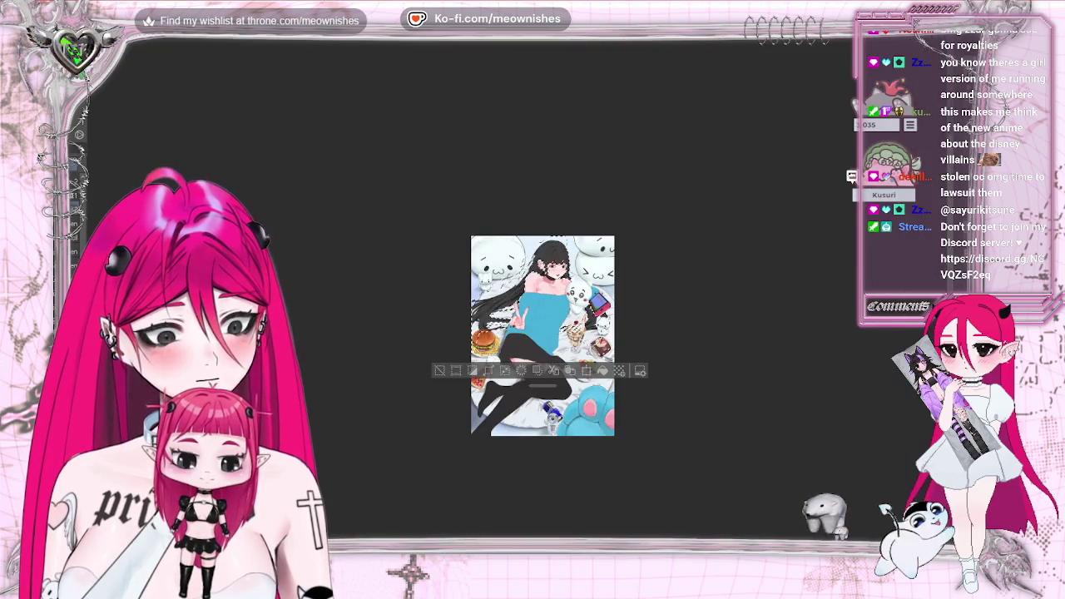
key(ctrl+0)
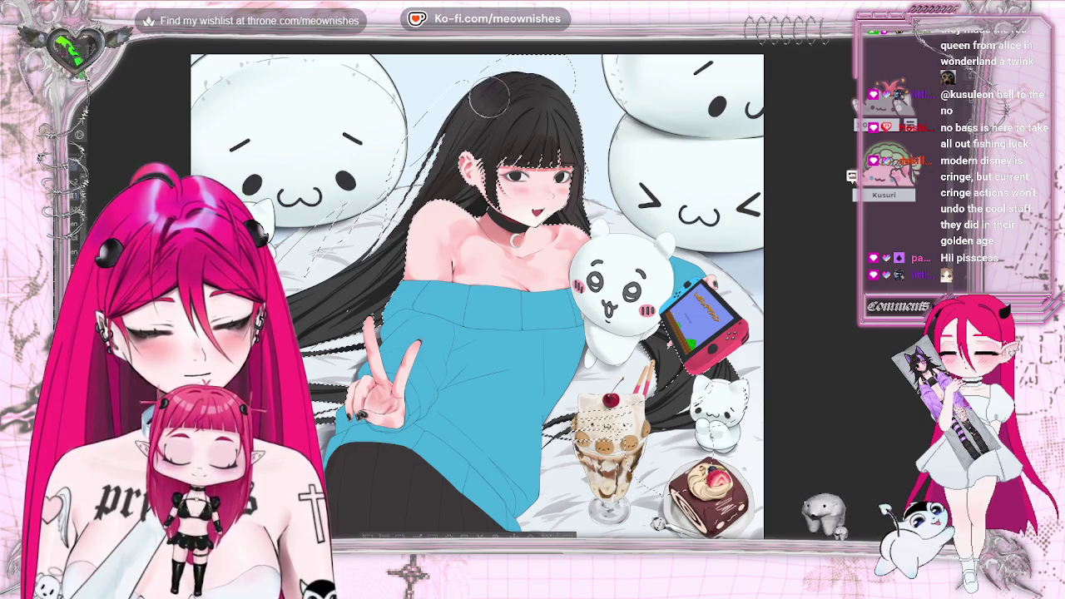
scroll(476, 297, down, 5)
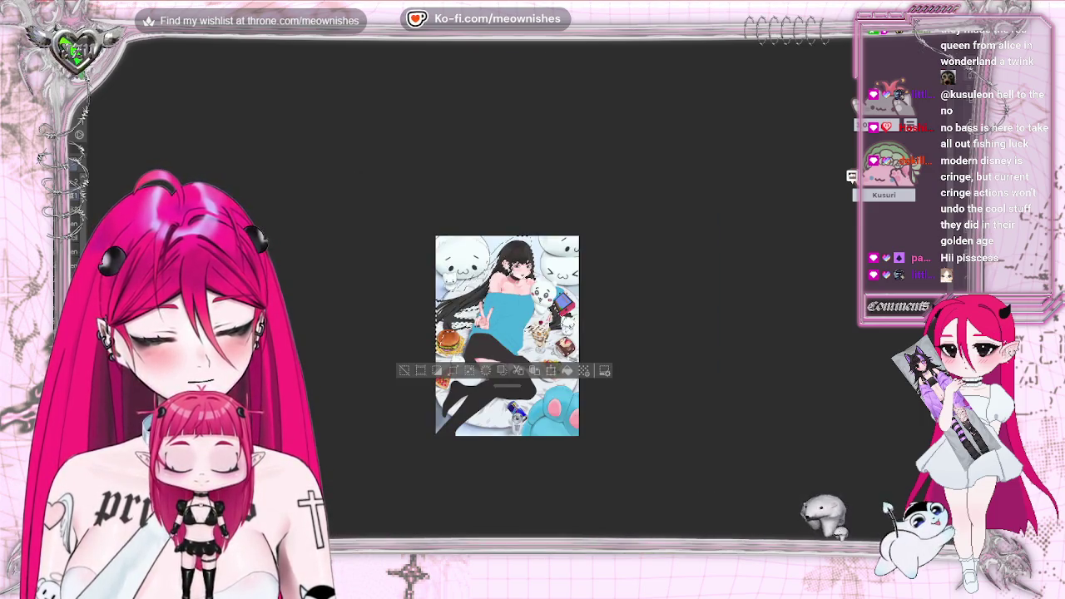
scroll(515, 316, down, 2)
scroll(495, 358, up, 3)
scroll(496, 319, up, 3)
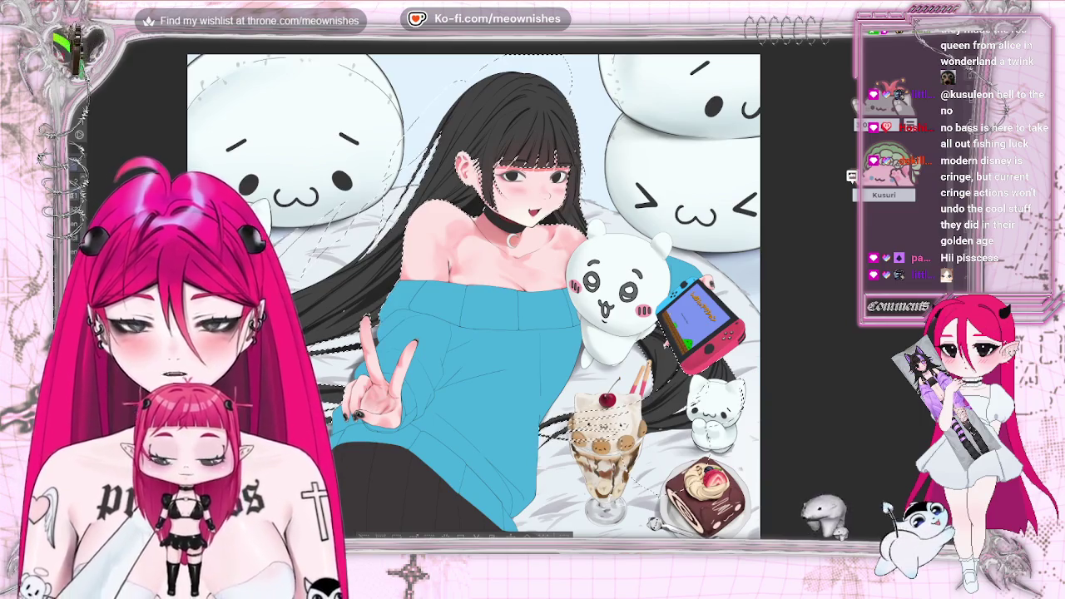
key(ctrl+z)
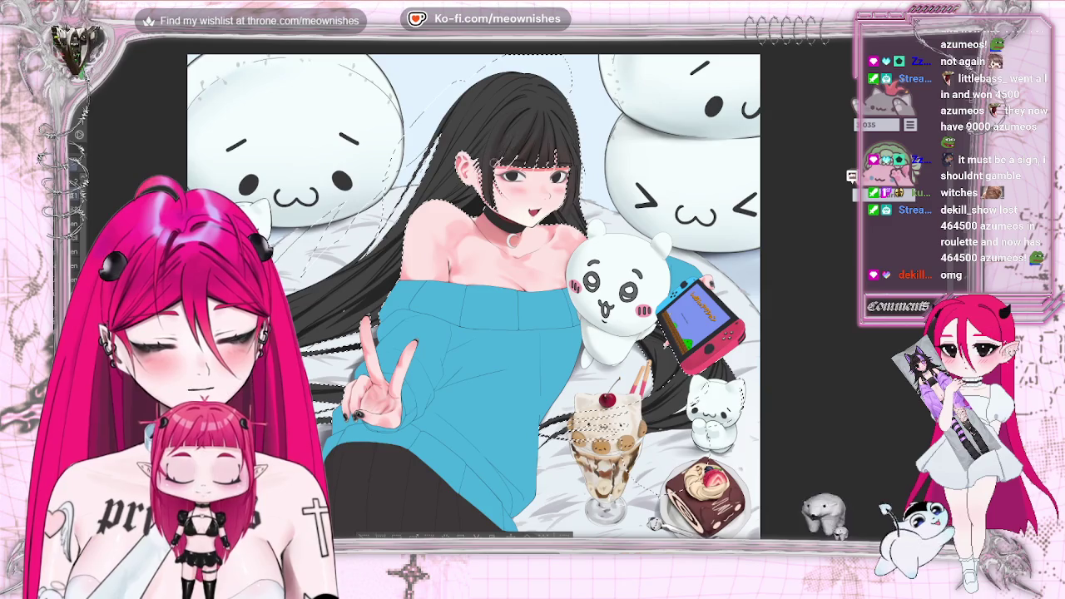
key(ctrl+minus)
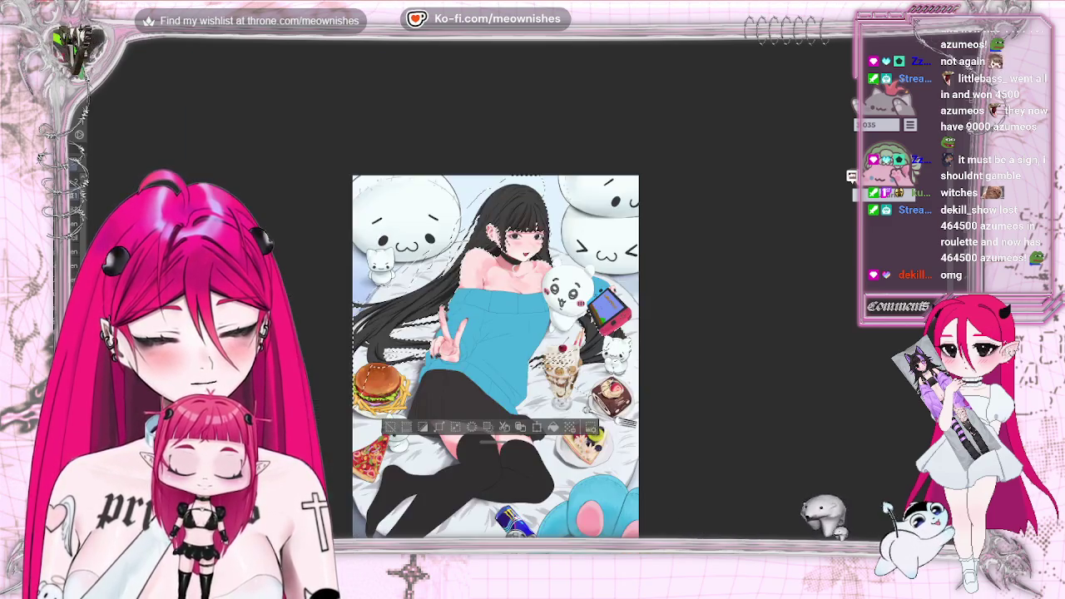
- Zoom in close on the girl's face, then scroll back out over the illustration
key(ctrl+plus)
key(ctrl+plus)
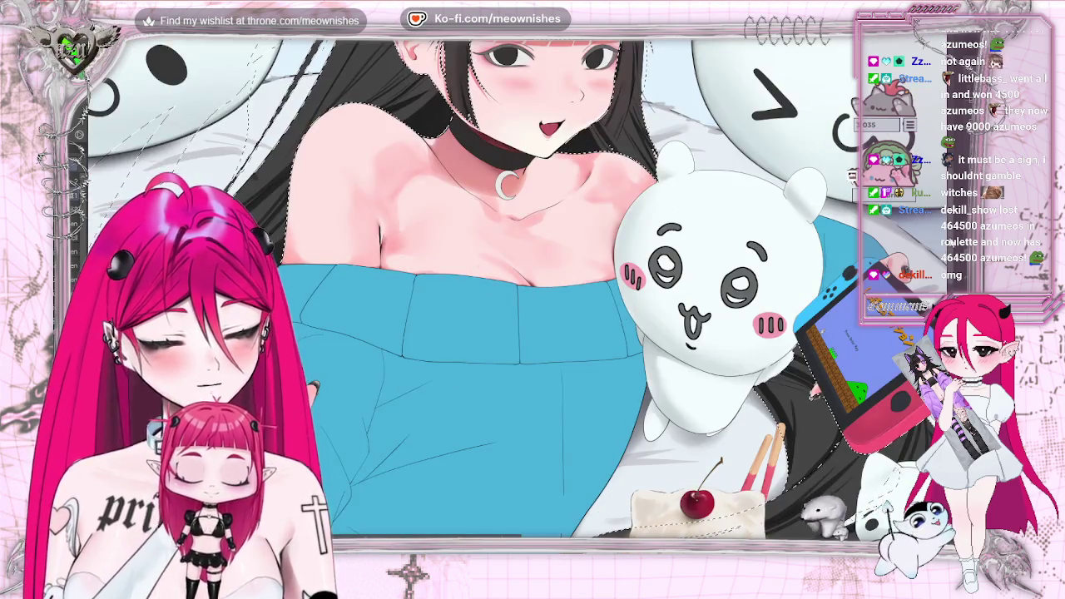
scroll(532, 291, up, 3)
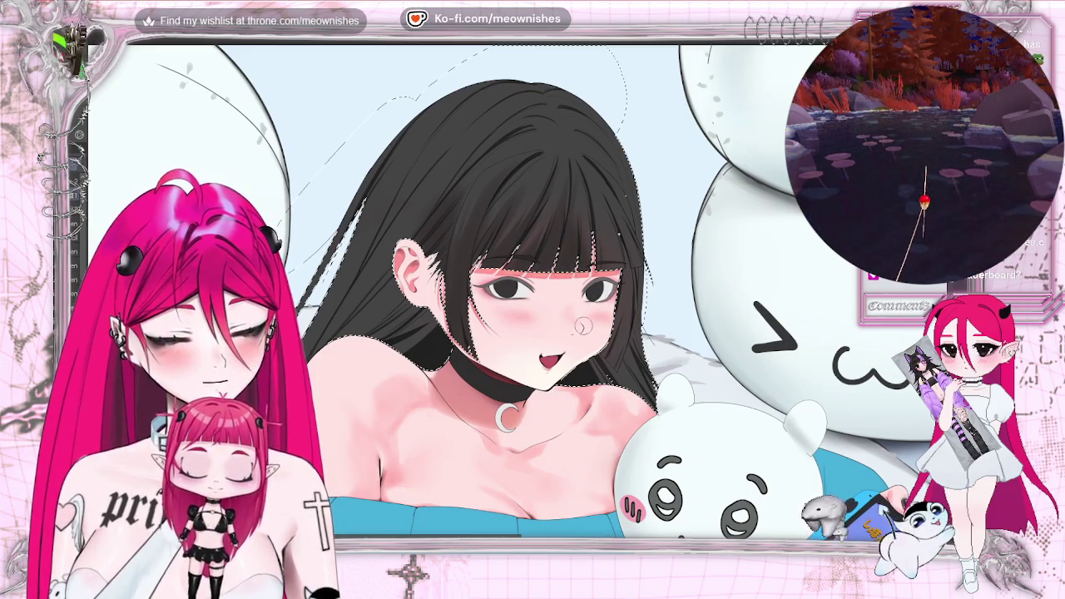
scroll(425, 353, down, 5)
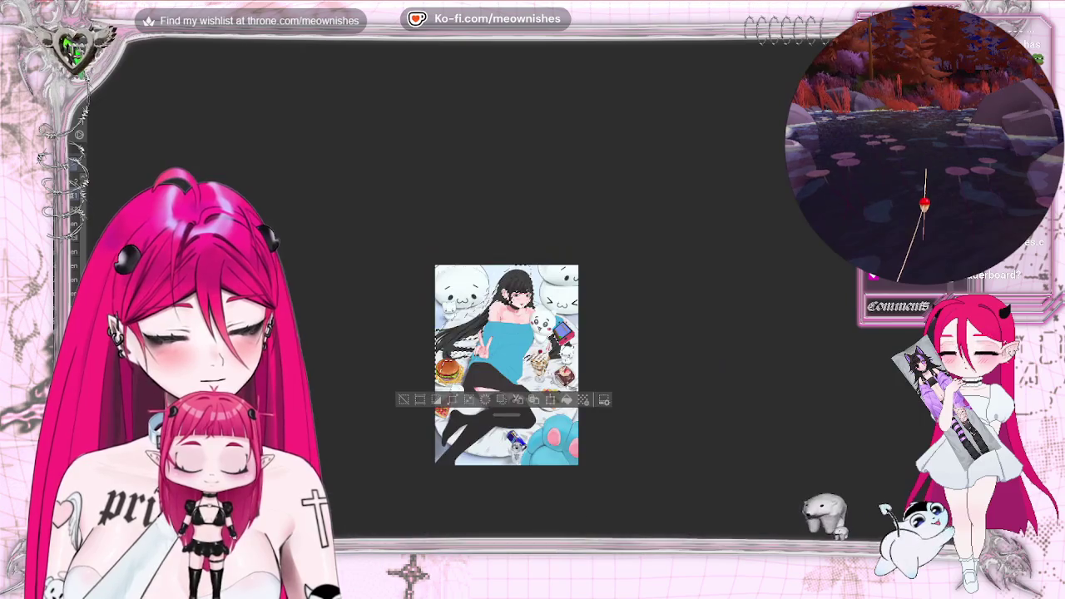
- Zoom in on the girl's face and hair, then flip the canvas view upside down
scroll(426, 353, up, 3)
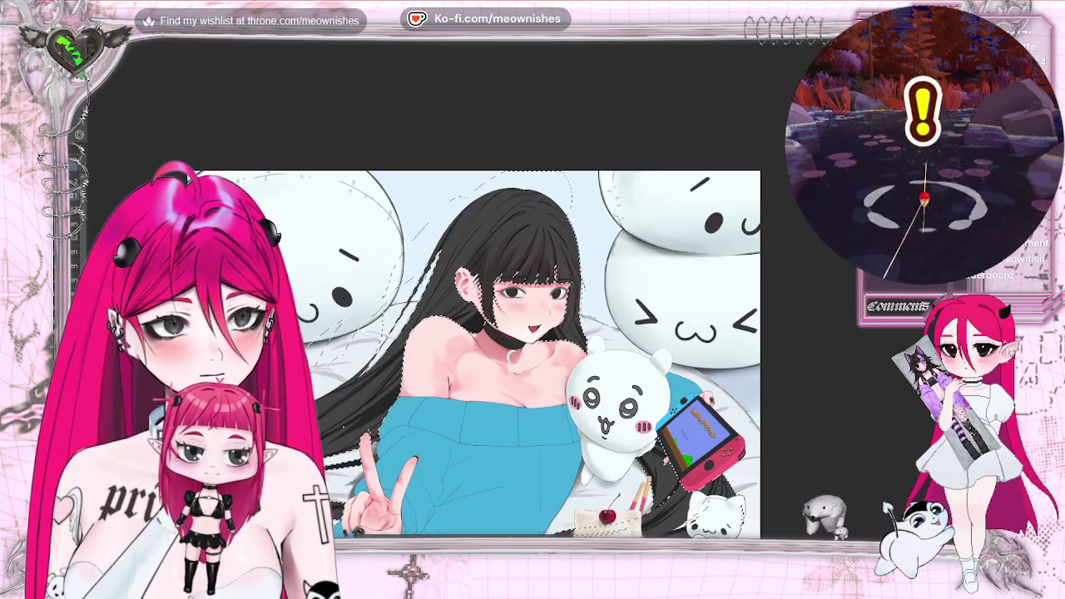
scroll(512, 302, up, 3)
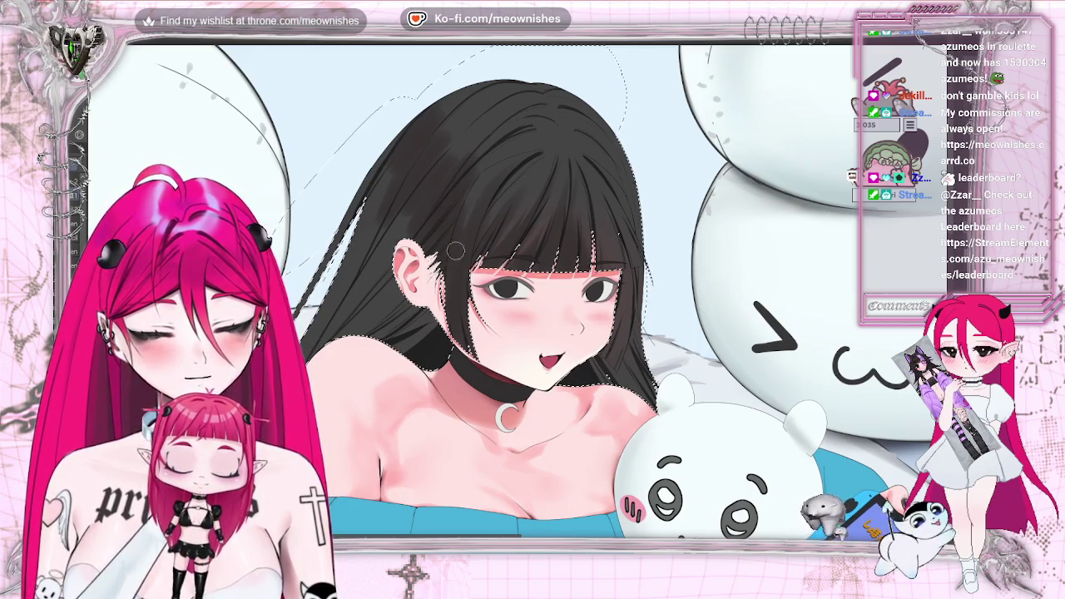
key(shift+v)
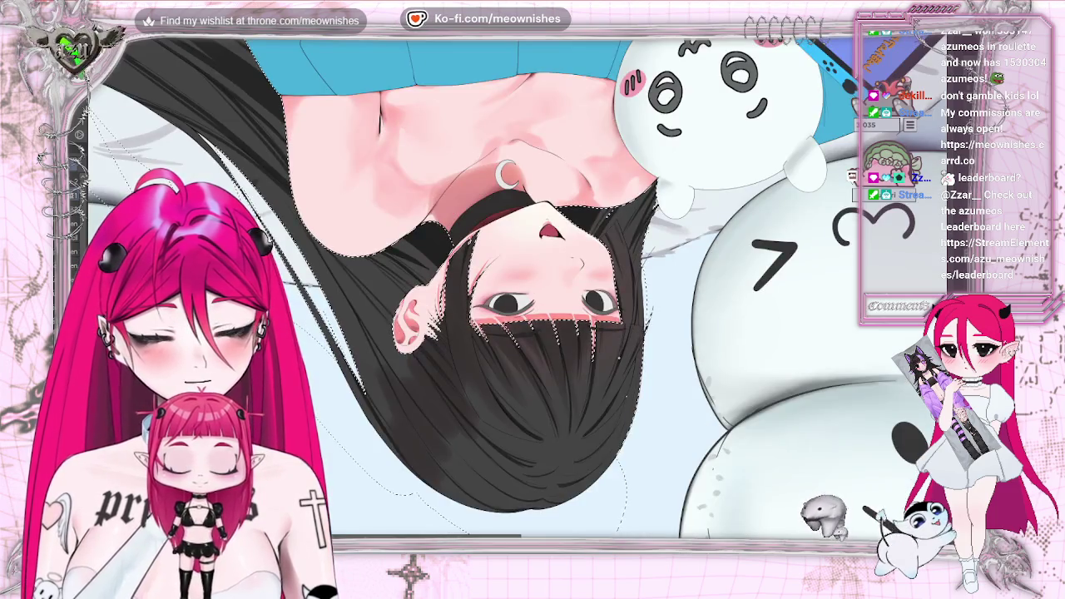
- Turn the view upright, mirror it briefly to check the face, then unmirror it
key(shift+v)
key(shift+h)
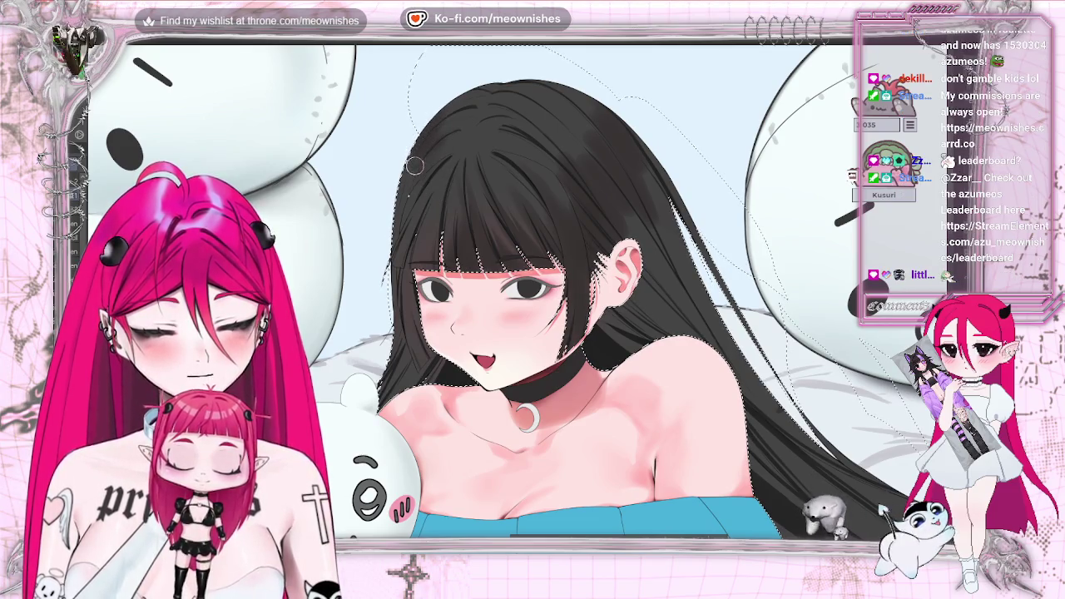
key(shift+h)
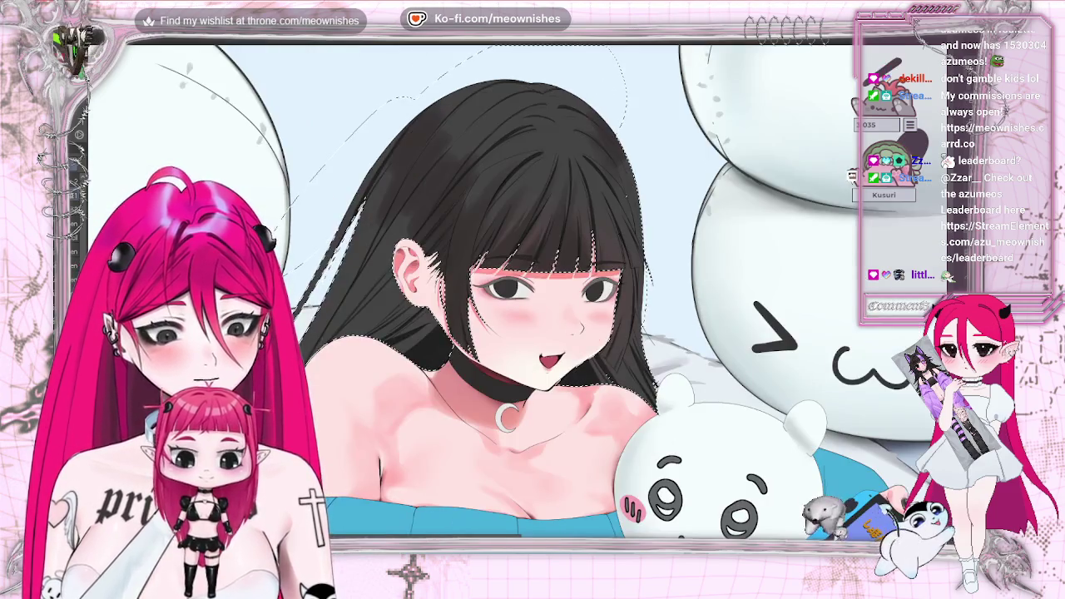
scroll(532, 291, down, 5)
- Zoom around the face, then fit the whole illustration into the window
scroll(499, 383, down, 3)
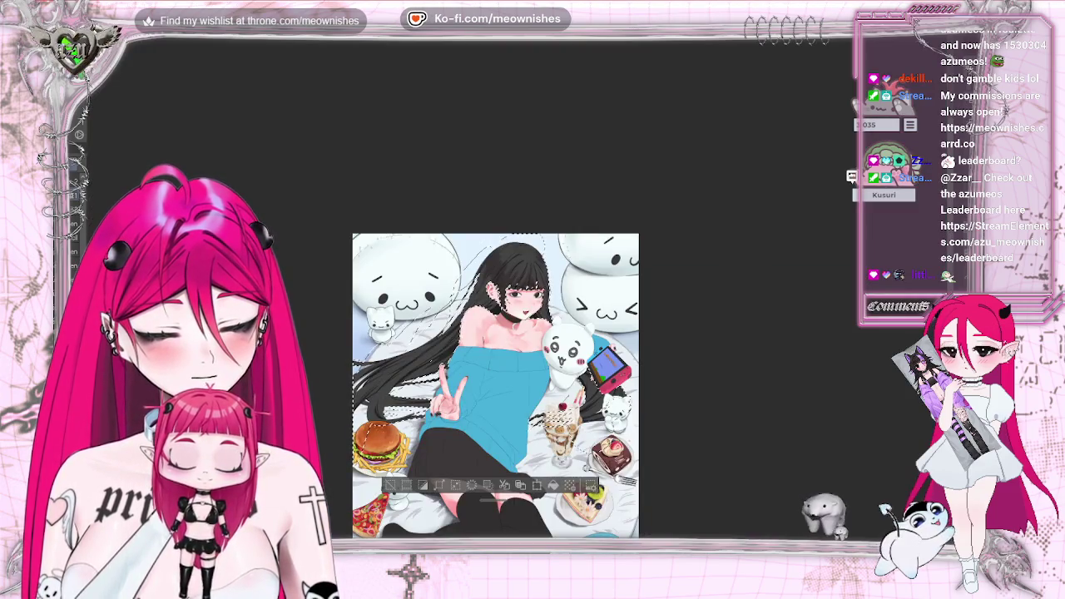
scroll(507, 295, up, 3)
scroll(515, 296, up, 3)
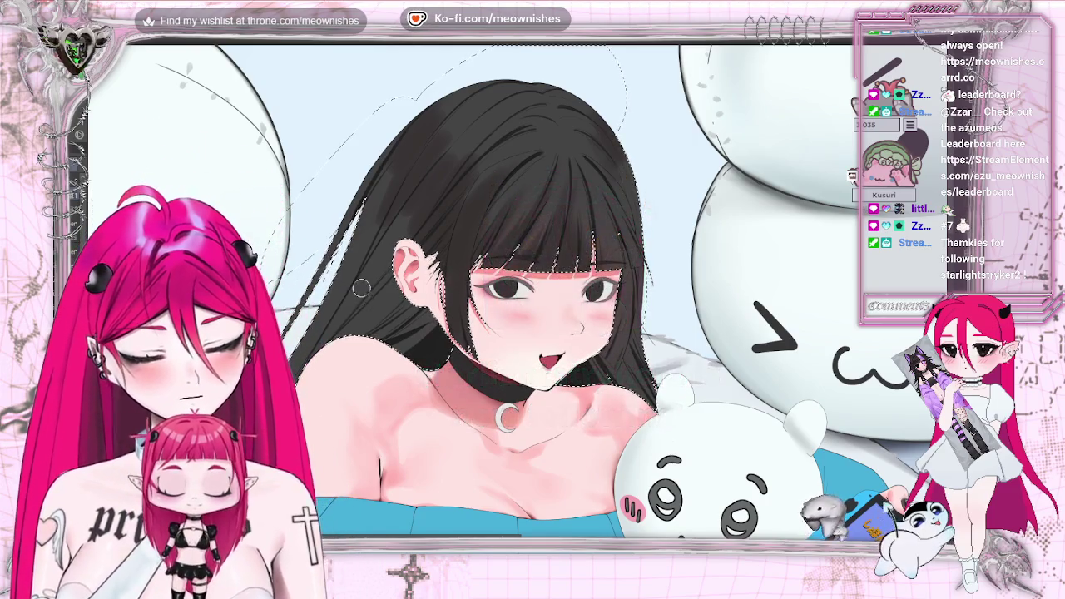
key(ctrl+0)
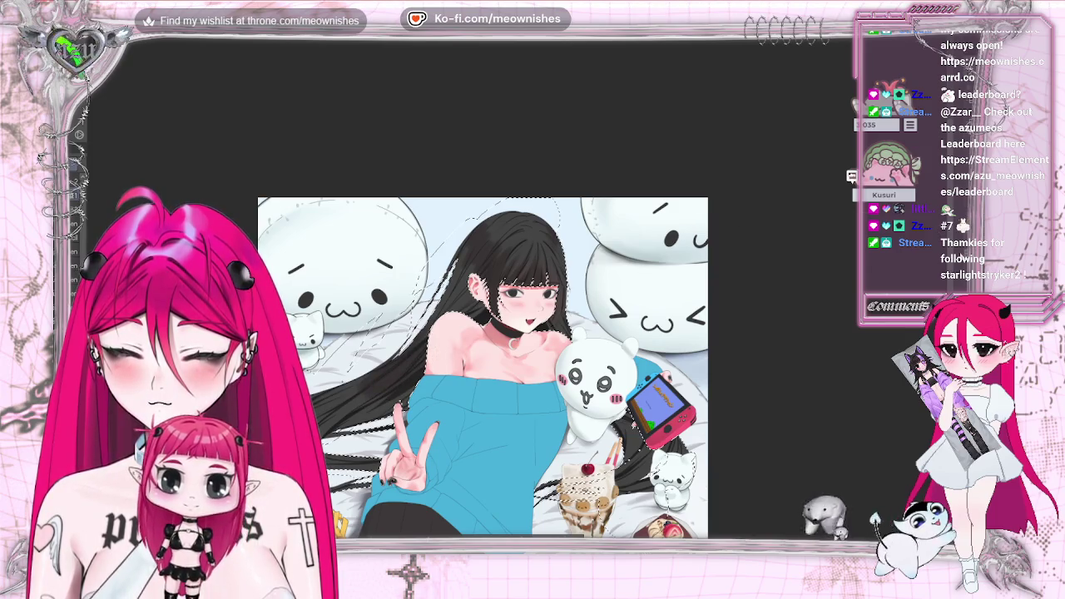
scroll(938, 284, down, 3)
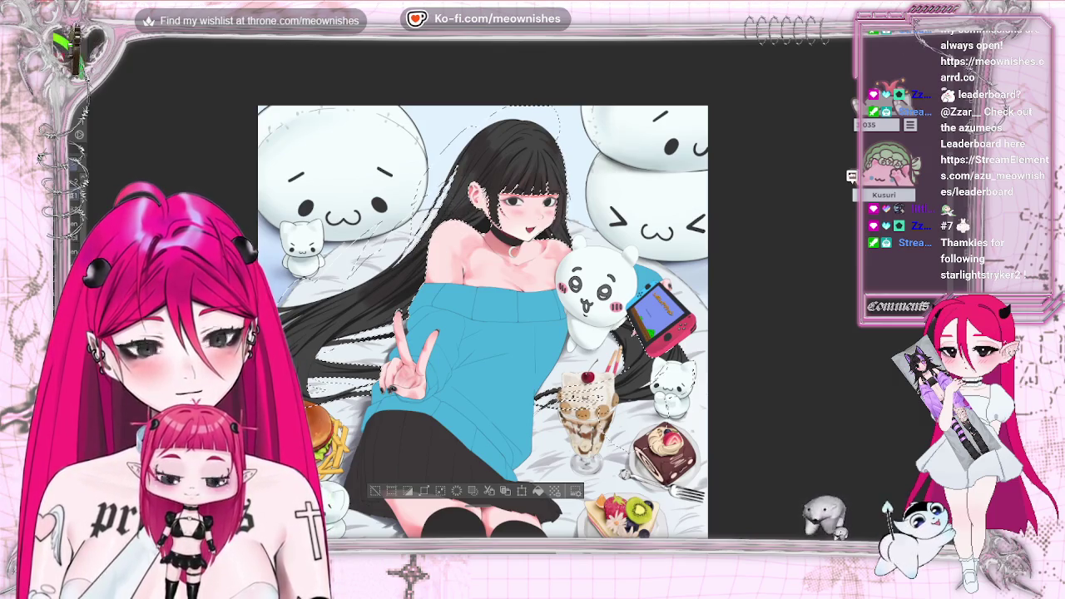
key(ctrl+minus)
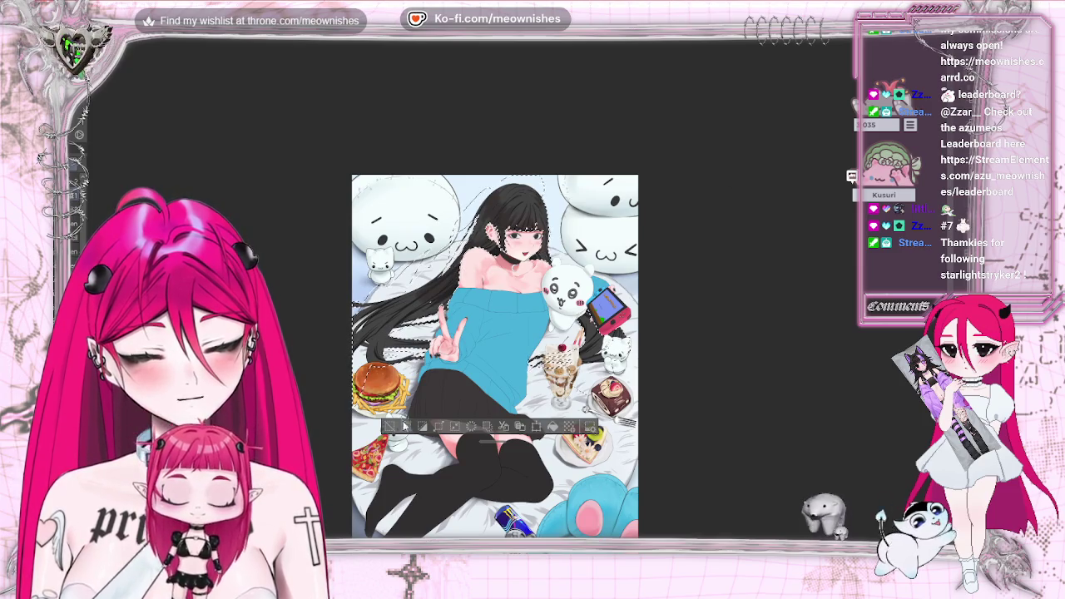
key(ctrl+d)
key(ctrl+minus)
key(ctrl+plus)
key(ctrl+plus)
key(ctrl+z)
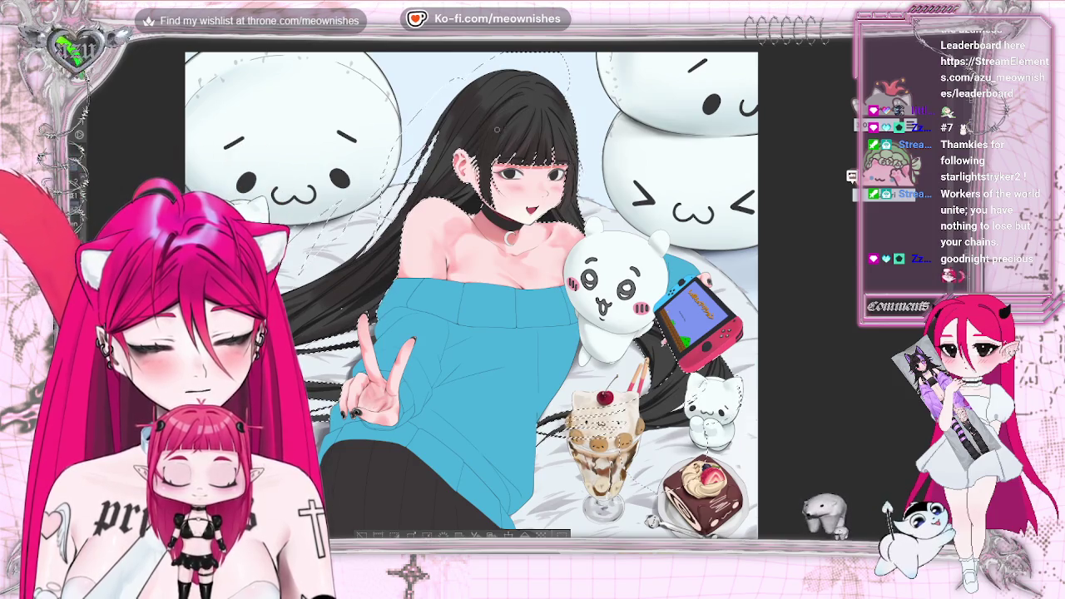
scroll(505, 335, down, 5)
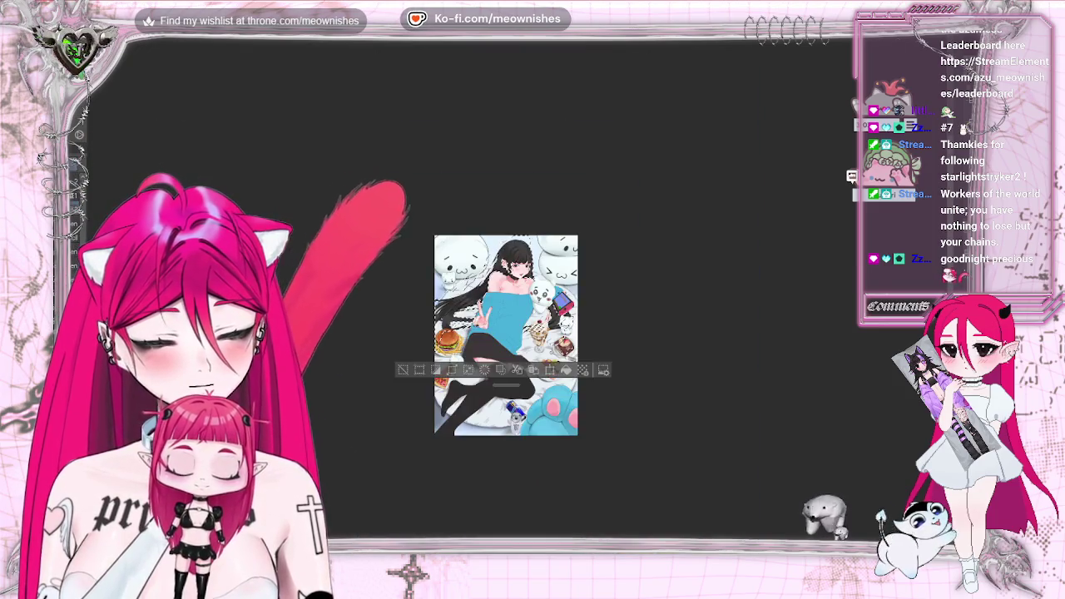
- Hide the selection outline around the figure and zoom around the mirrored artwork
key(ctrl+d)
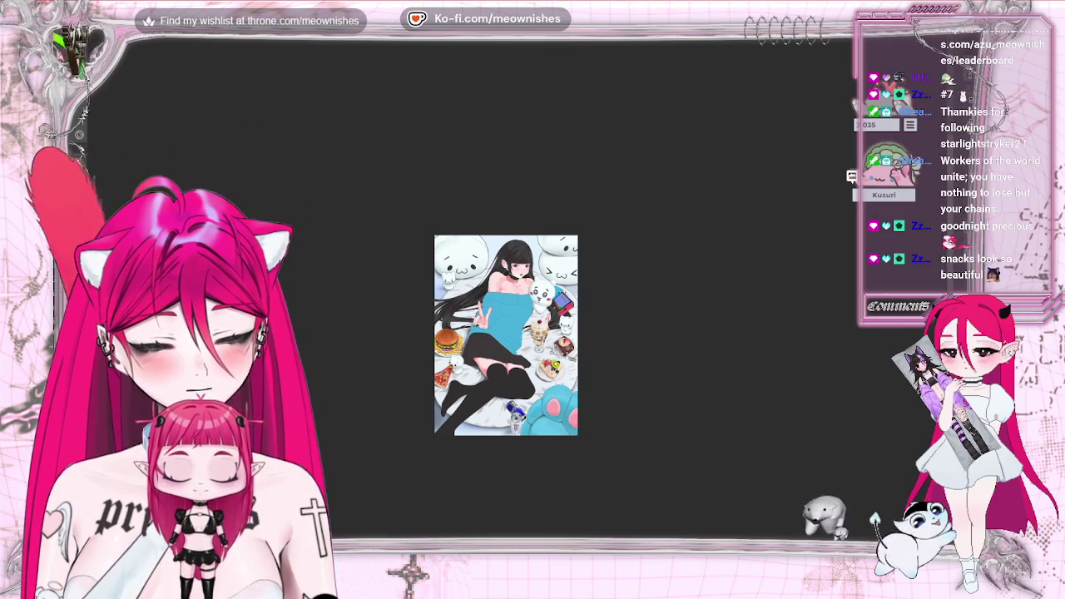
scroll(505, 335, down, 1)
scroll(506, 335, up, 1)
scroll(499, 341, up, 2)
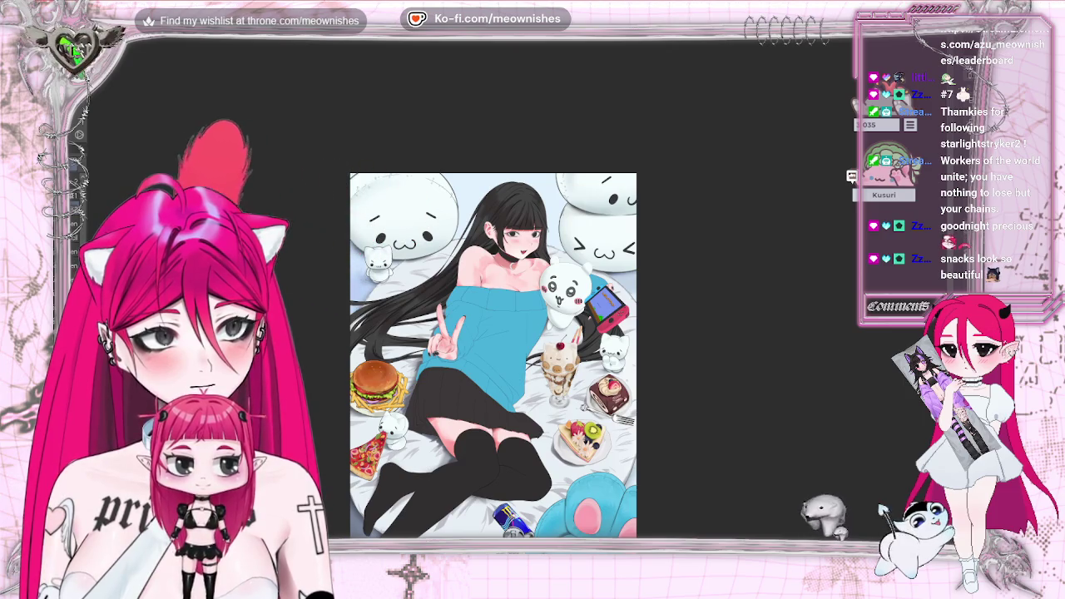
scroll(520, 283, up, 2)
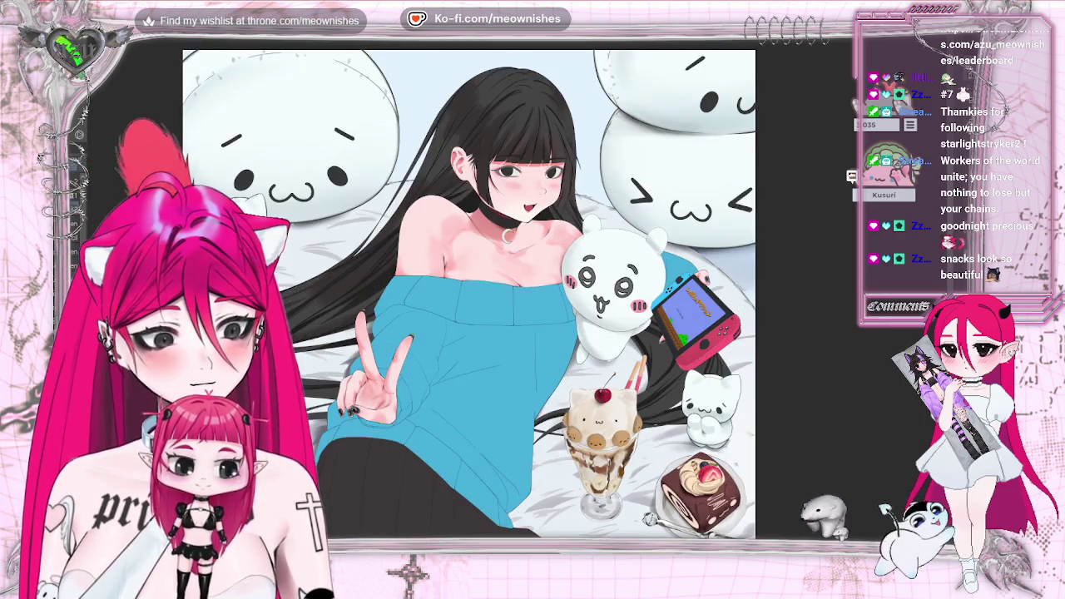
scroll(466, 349, up, 2)
scroll(499, 349, down, 4)
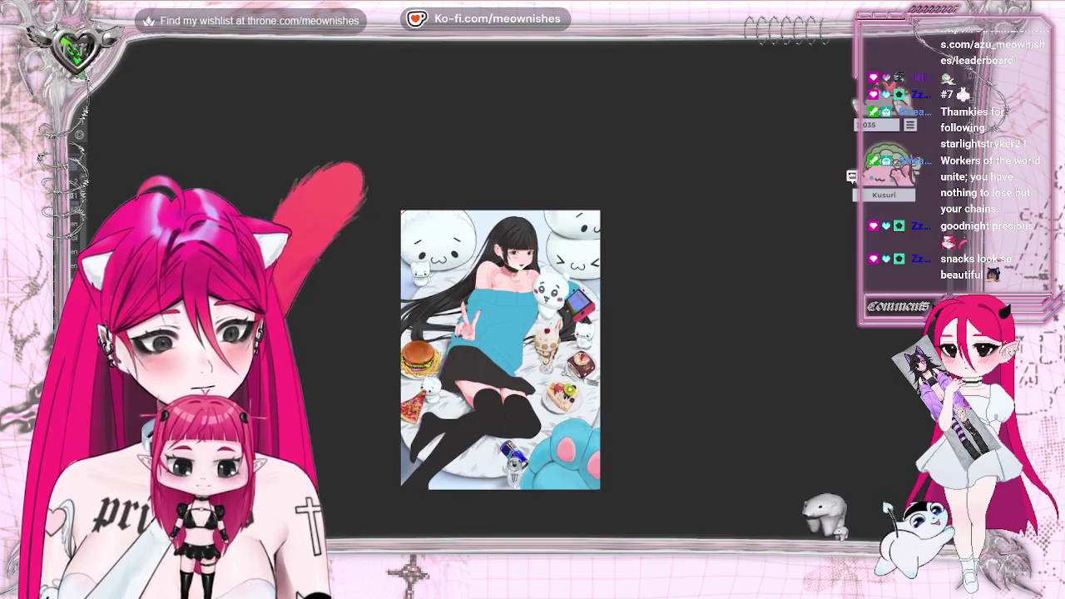
scroll(499, 350, up, 2)
scroll(482, 291, up, 2)
scroll(474, 308, down, 1)
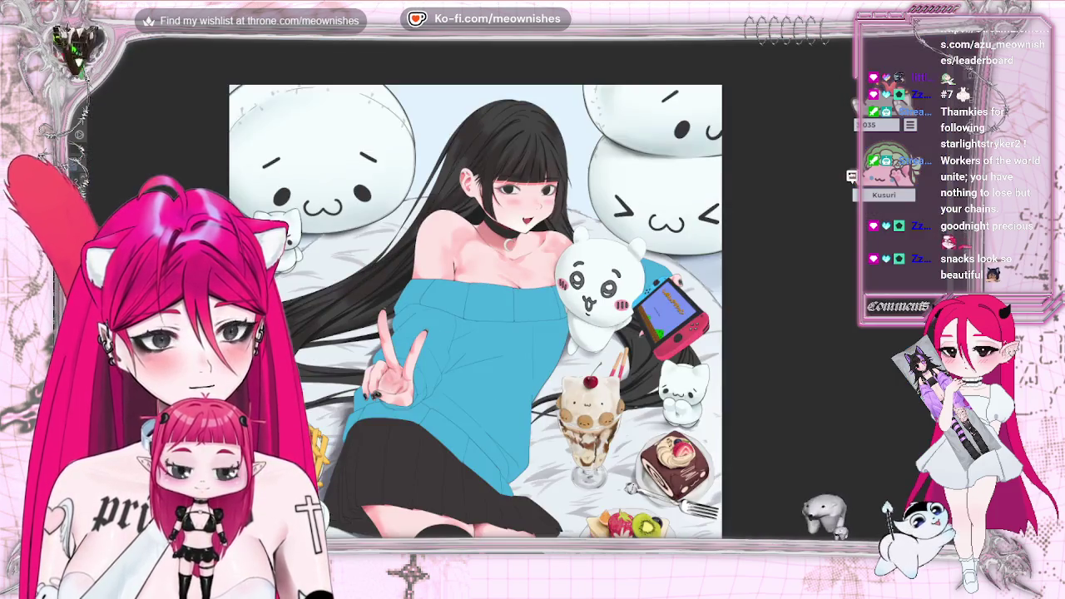
scroll(466, 291, up, 1)
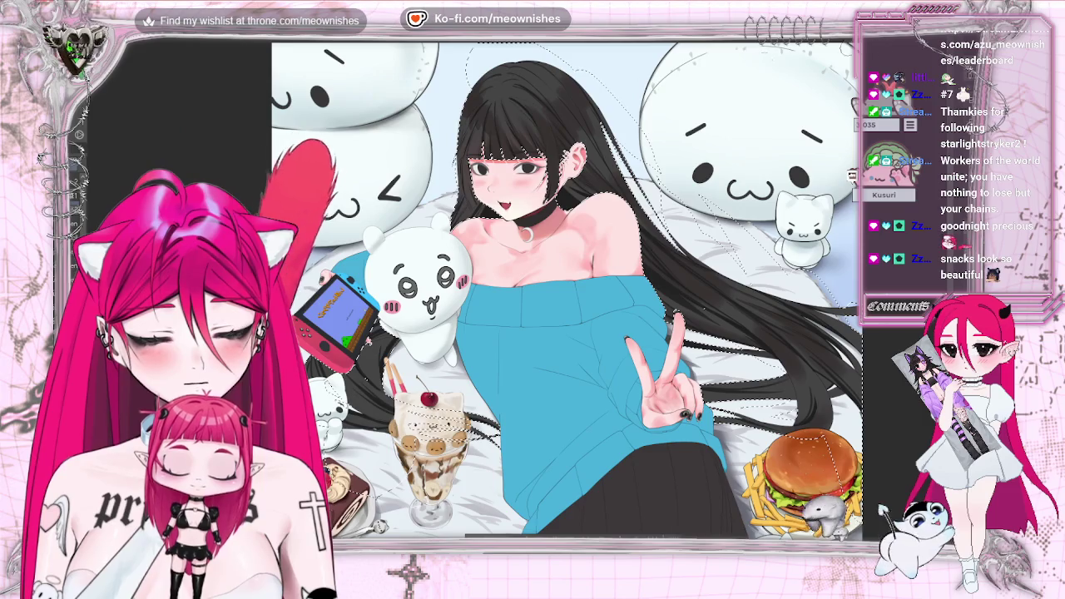
- Flip the view back to unmirrored and zoom in on the girl's face
key(h)
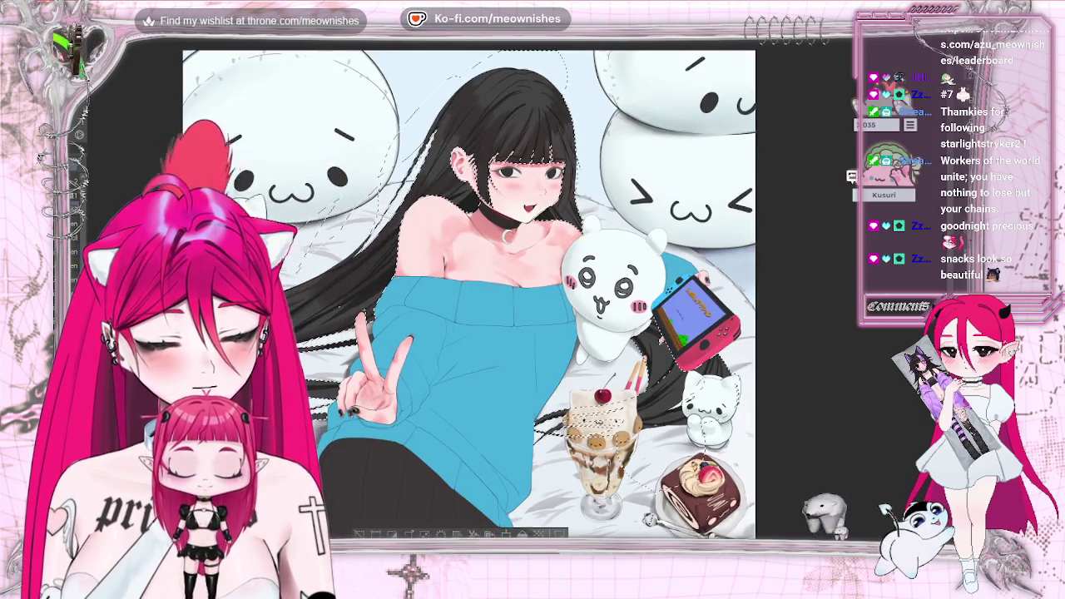
scroll(513, 289, down, 3)
scroll(513, 288, up, 3)
scroll(514, 288, up, 2)
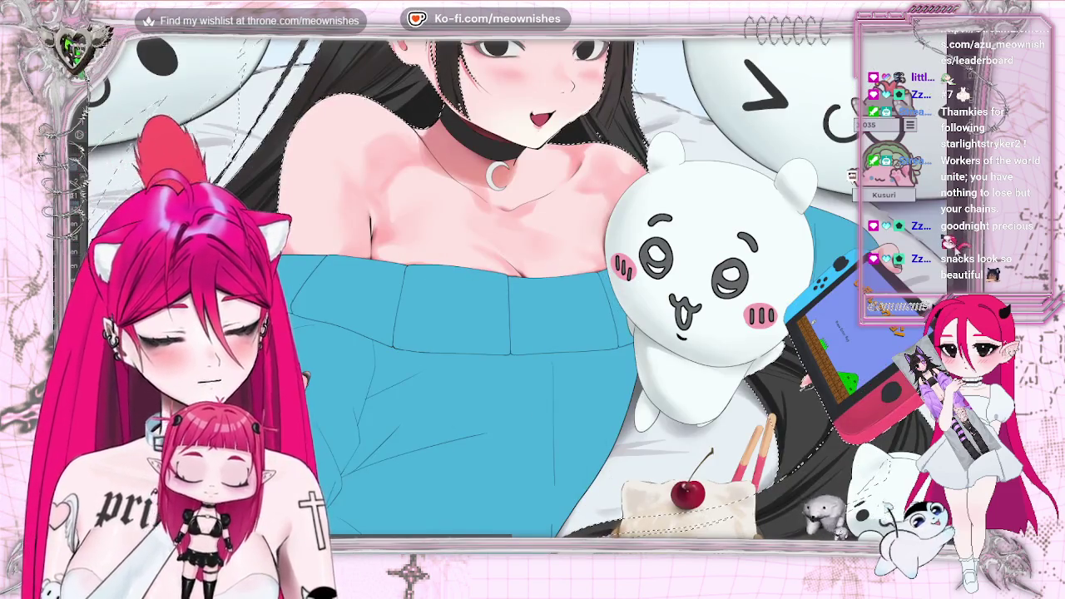
scroll(491, 146, up, 4)
scroll(491, 146, up, 1)
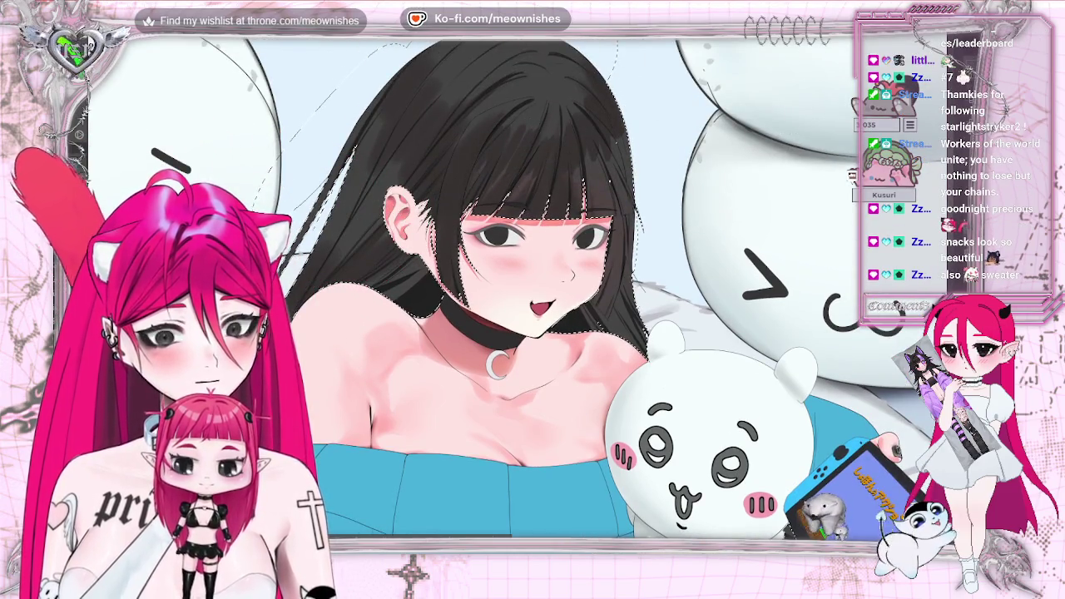
scroll(545, 155, down, 5)
scroll(524, 299, down, 3)
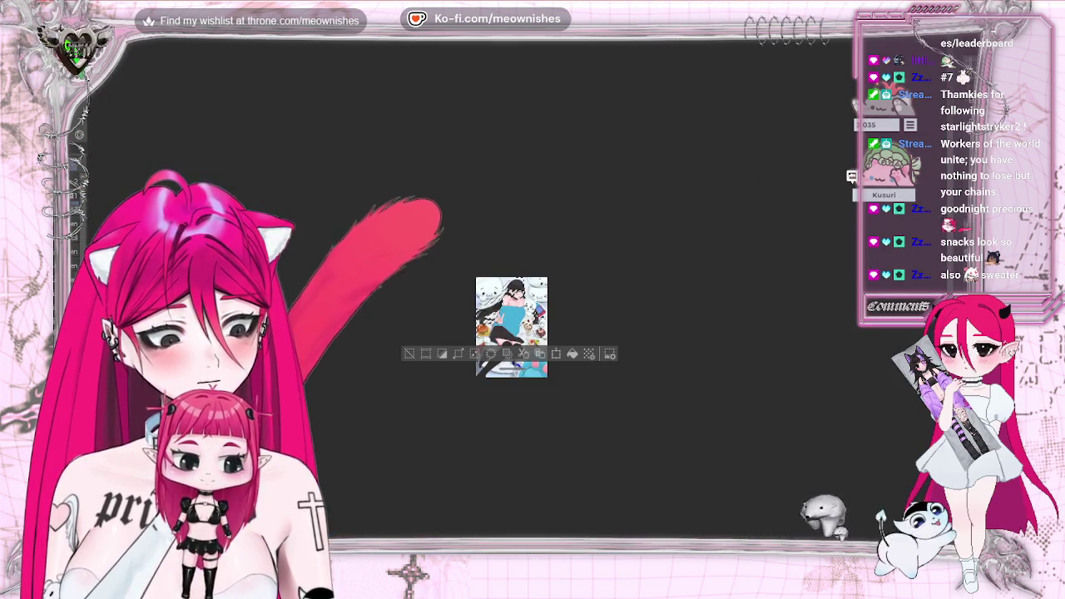
scroll(524, 299, up, 3)
scroll(524, 300, up, 4)
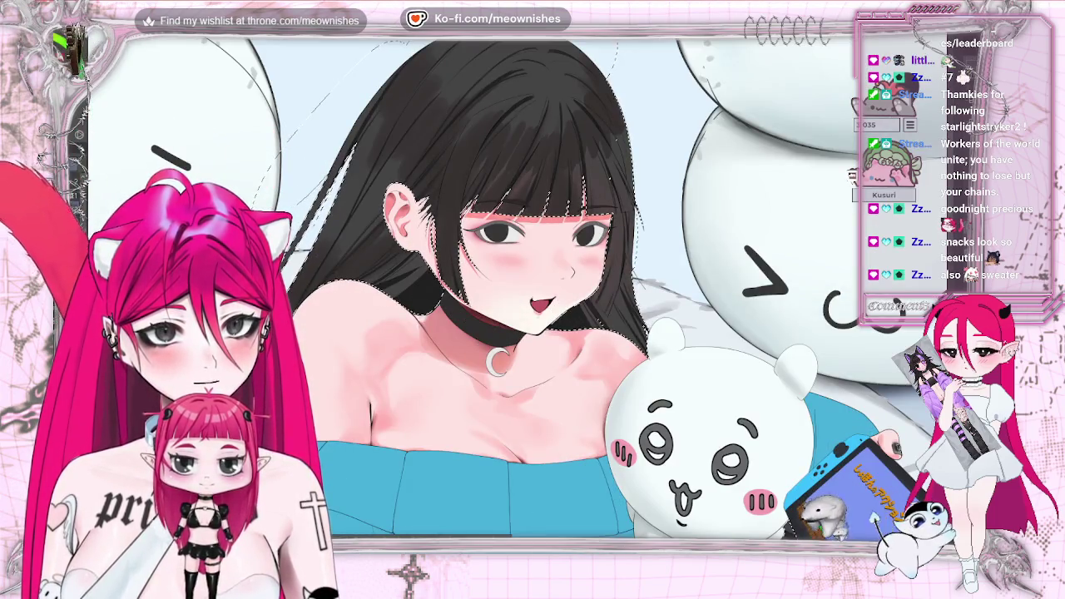
scroll(469, 333, down, 3)
scroll(513, 293, up, 2)
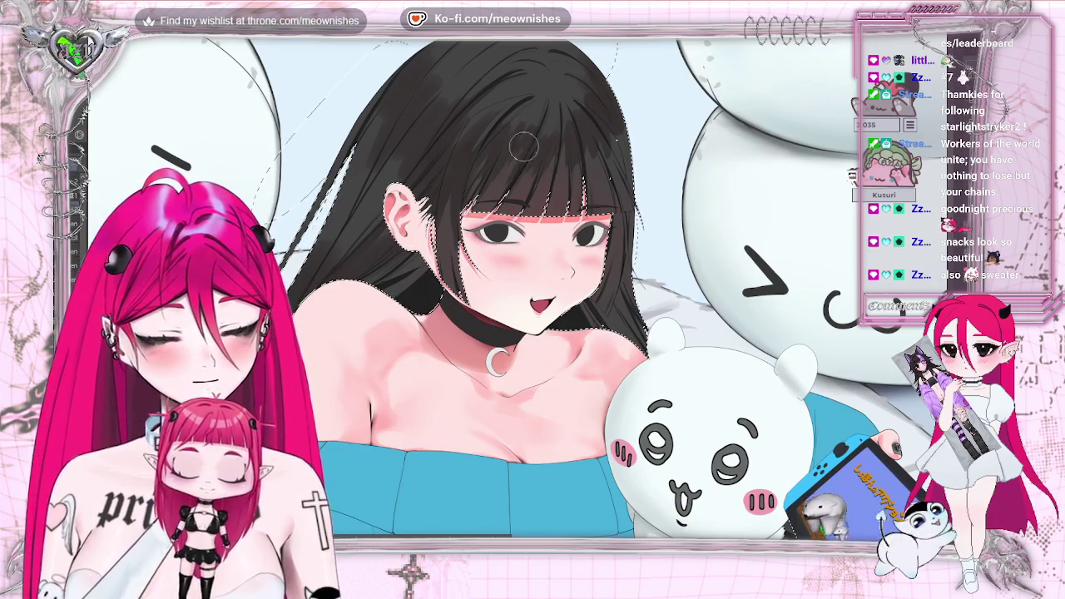
scroll(511, 324, down, 3)
scroll(512, 325, down, 2)
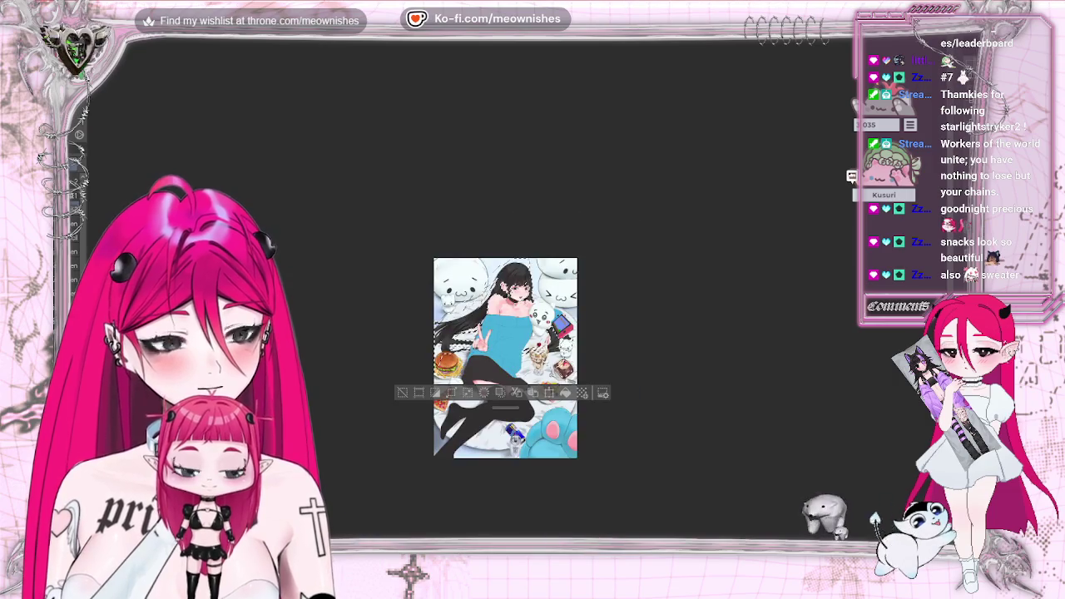
scroll(511, 324, down, 2)
scroll(512, 325, up, 1)
scroll(512, 300, up, 4)
scroll(511, 300, up, 2)
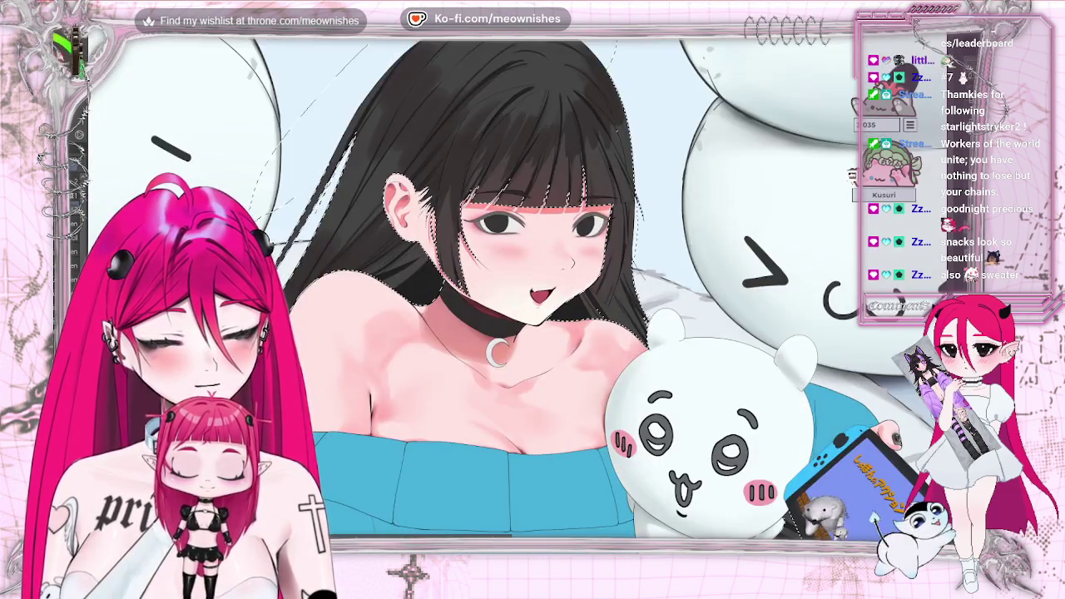
key(h)
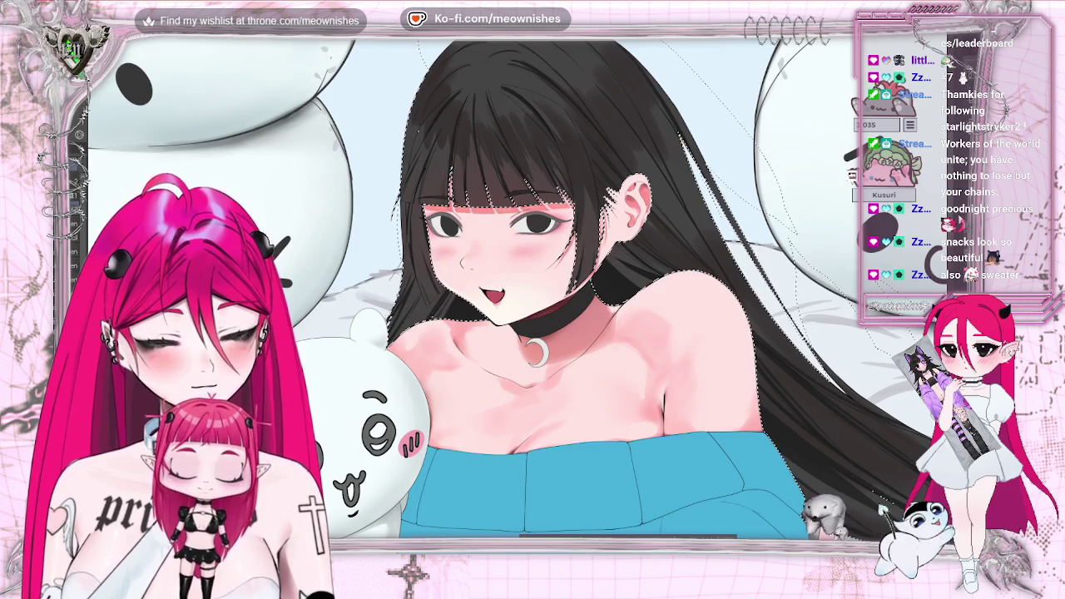
scroll(666, 93, up, 3)
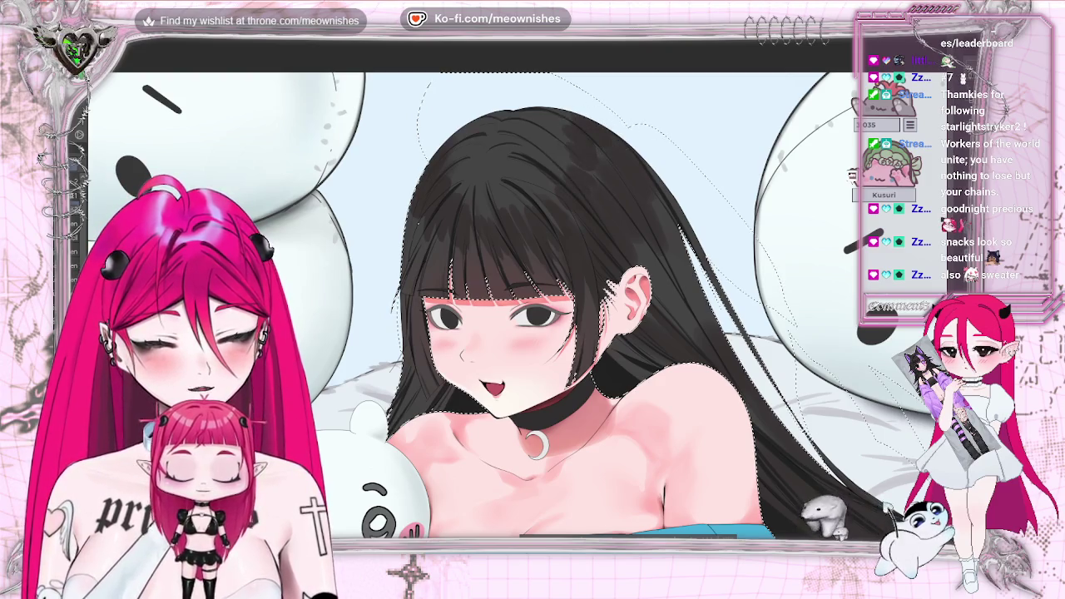
scroll(579, 122, down, 2)
scroll(580, 121, down, 2)
scroll(580, 121, down, 2)
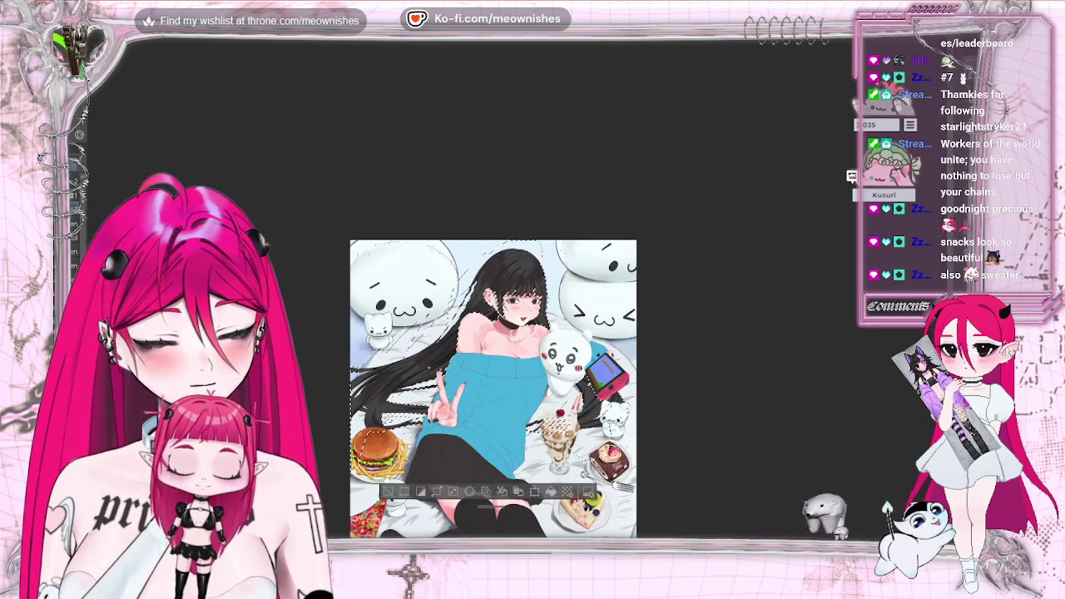
- Zoom around the girl, then clear the selection around her and zoom out
scroll(514, 297, up, 2)
scroll(514, 297, up, 2)
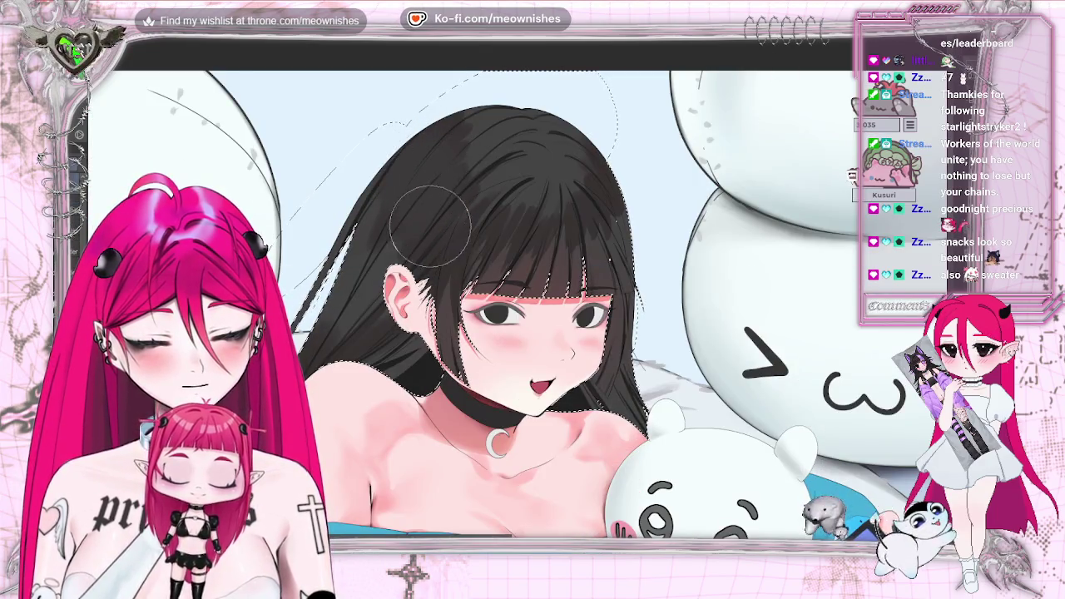
scroll(413, 359, down, 5)
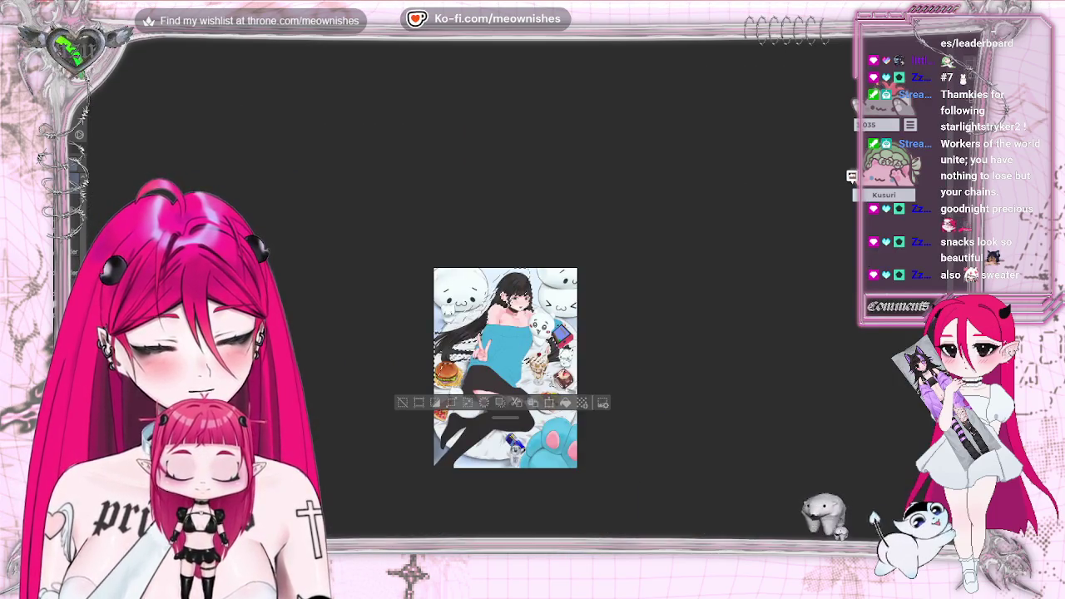
scroll(515, 287, up, 3)
scroll(516, 287, up, 2)
scroll(515, 287, up, 1)
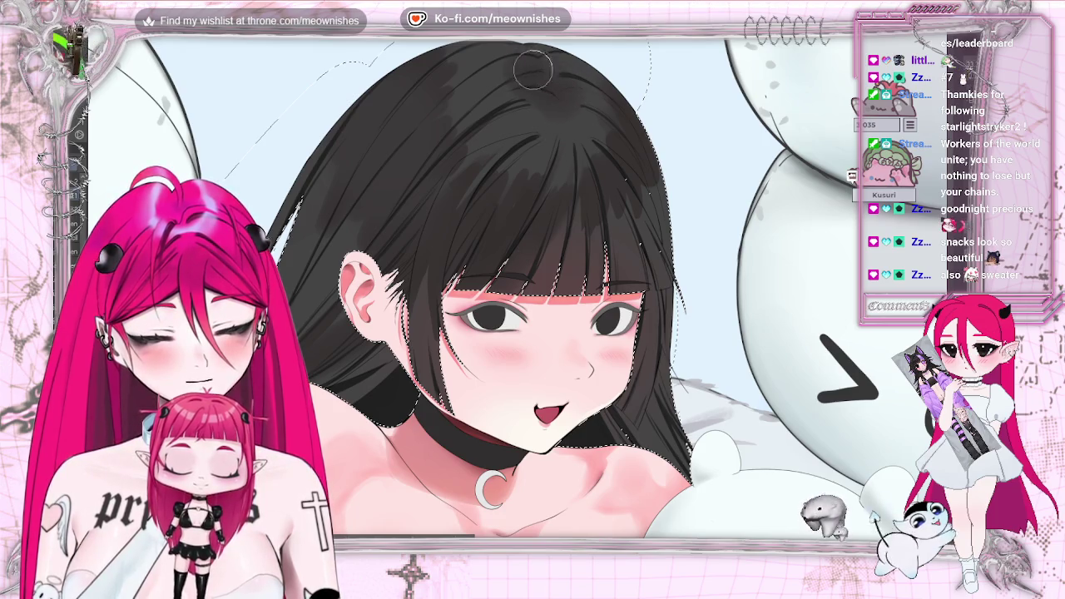
scroll(490, 308, down, 1)
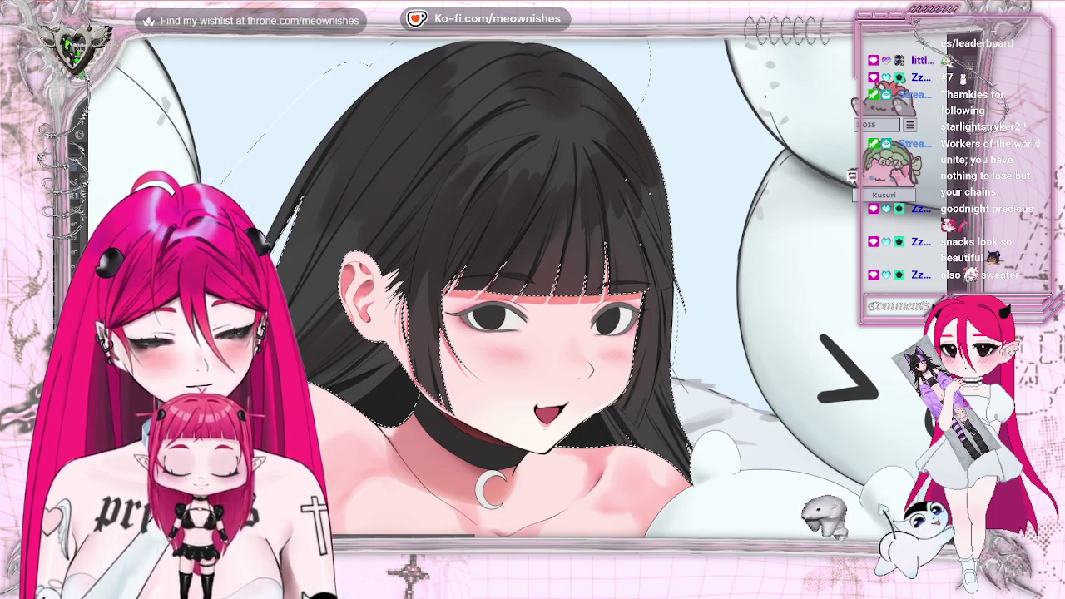
scroll(491, 308, down, 2)
scroll(490, 308, down, 3)
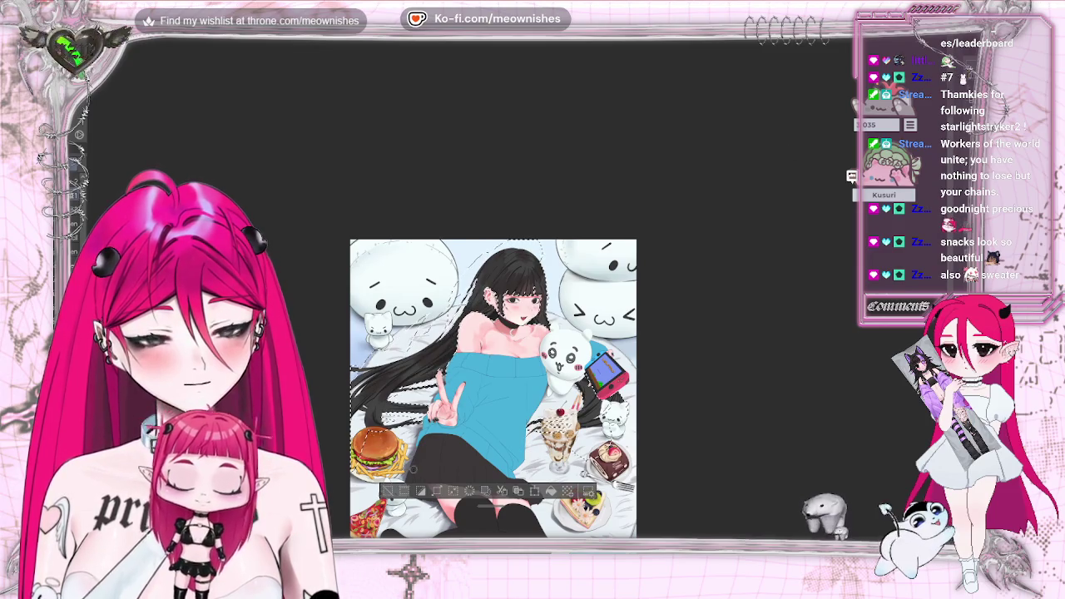
key(ctrl+d)
key(ctrl+z)
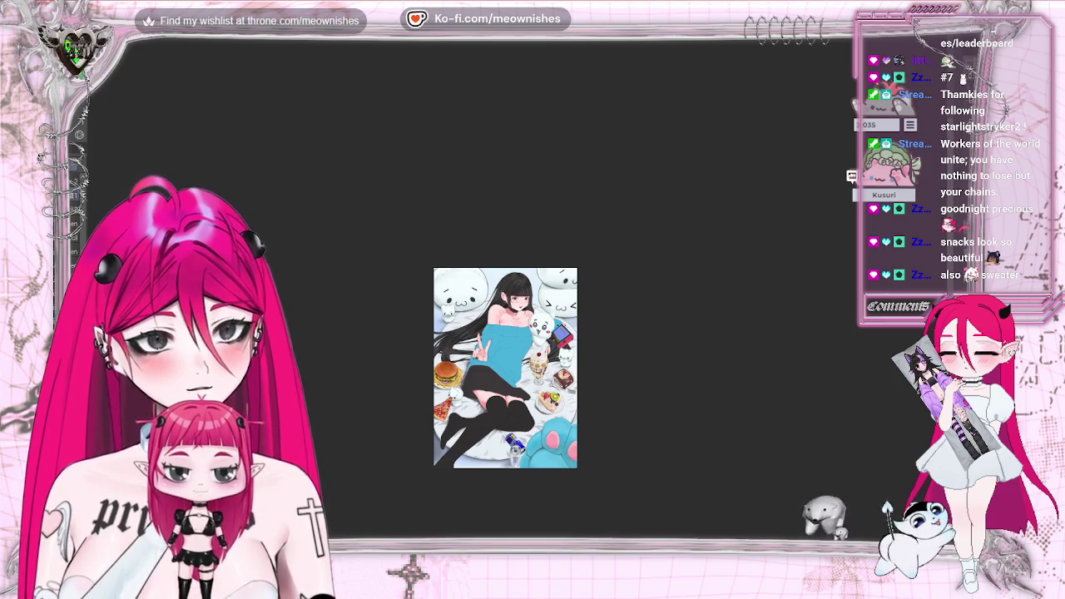
scroll(507, 299, up, 2)
scroll(507, 300, up, 3)
- Mirror the canvas view twice to check proportions, restoring normal orientation each time
key(h)
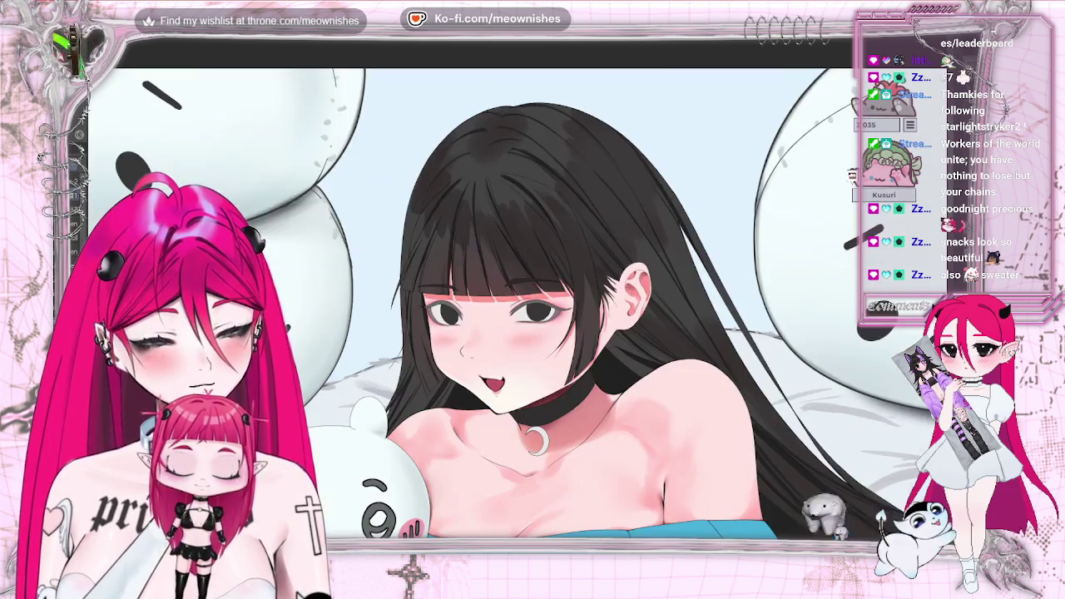
key(h)
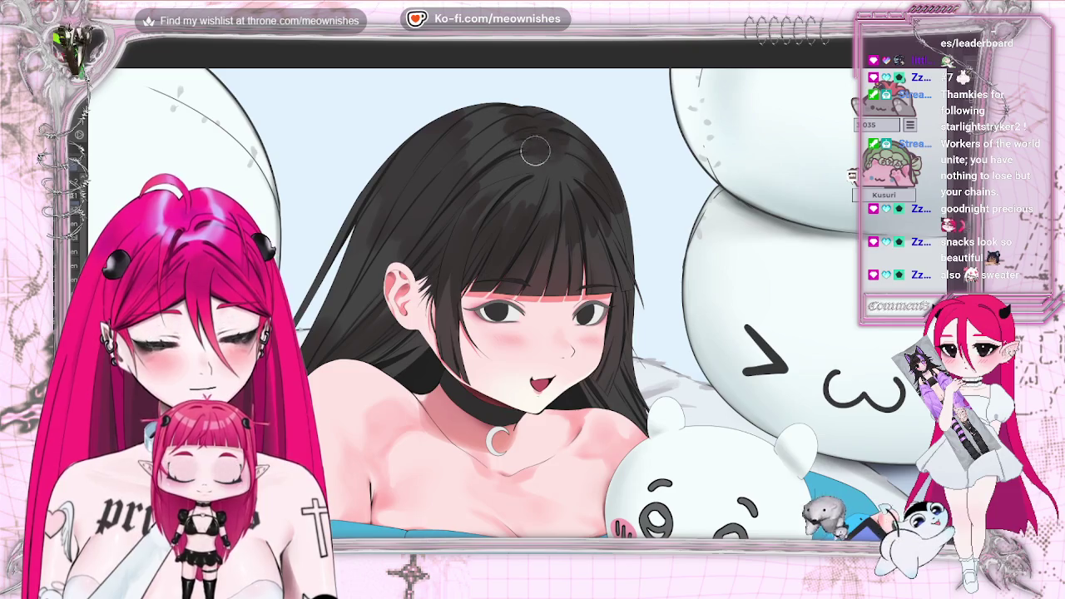
key(h)
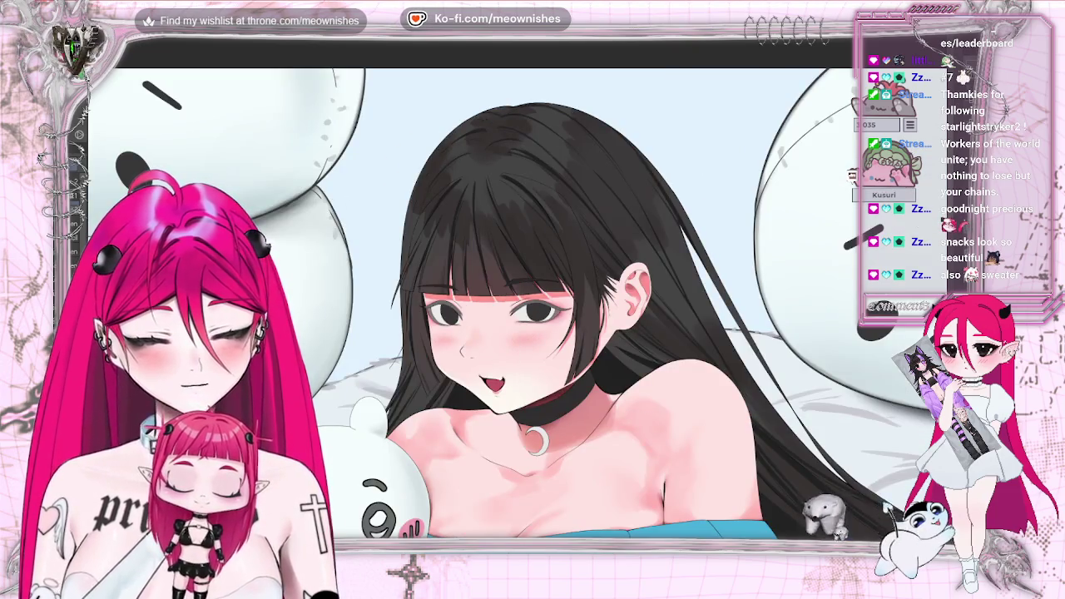
key(h)
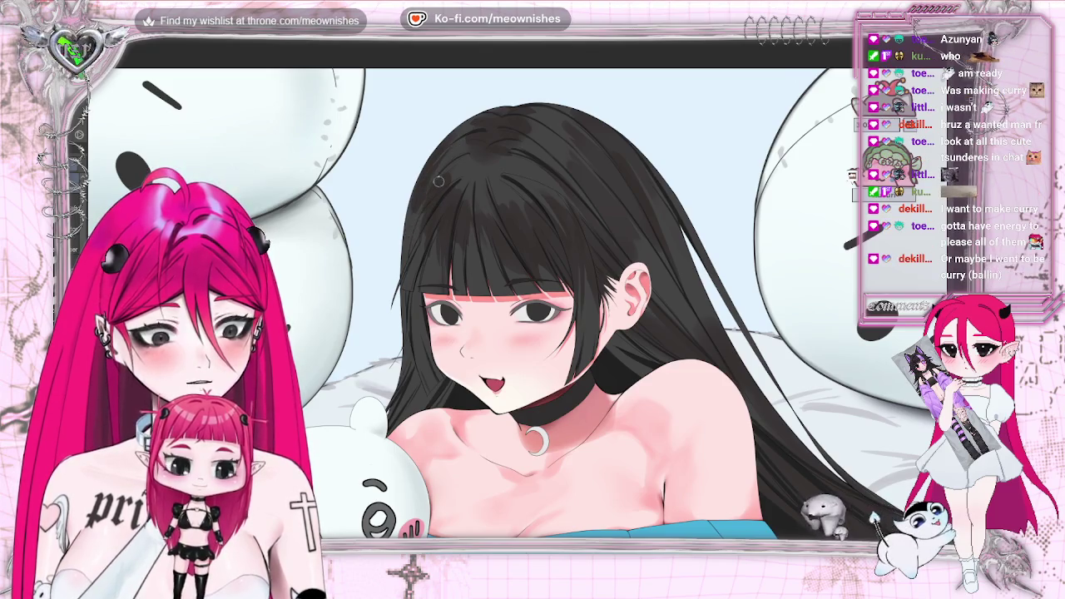
- Mirror the canvas view horizontally to check the girl's face and hair
key(h)
key(h)
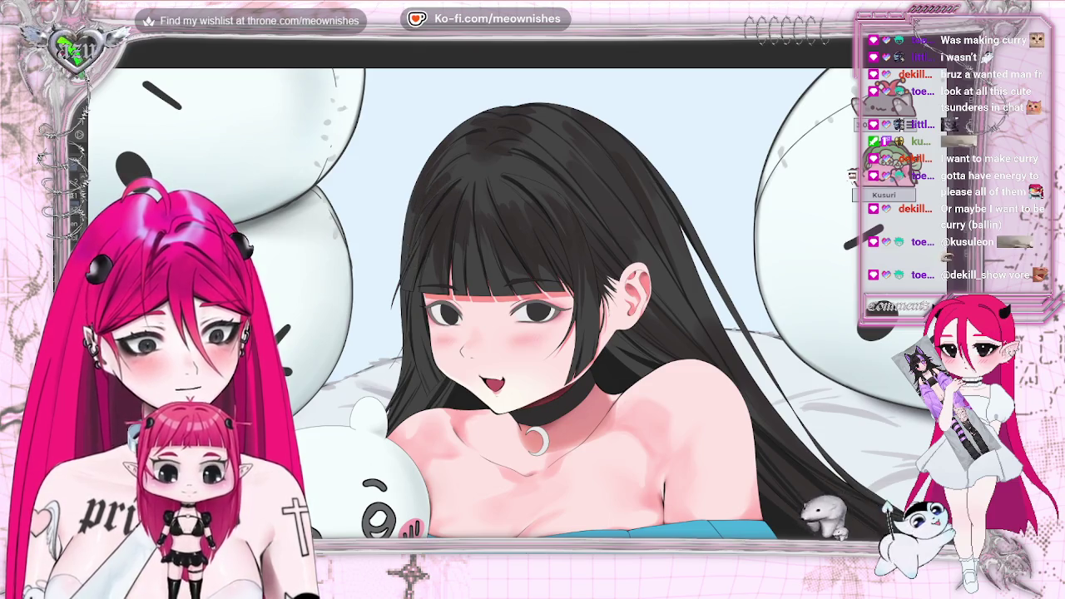
scroll(505, 366, down, 2)
scroll(505, 366, down, 5)
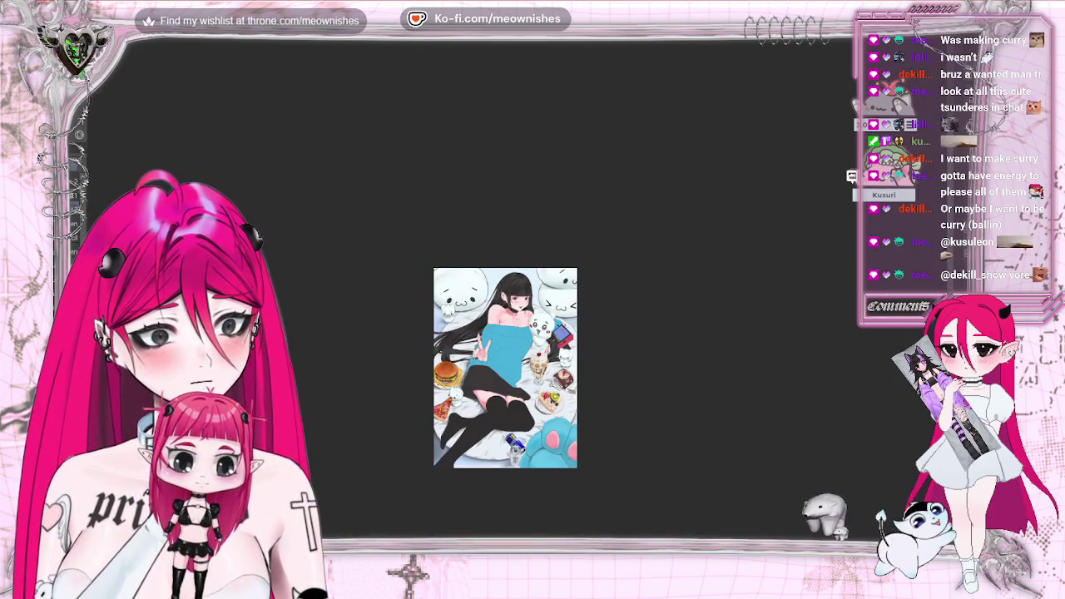
scroll(487, 288, up, 2)
scroll(487, 288, up, 3)
scroll(487, 288, up, 1)
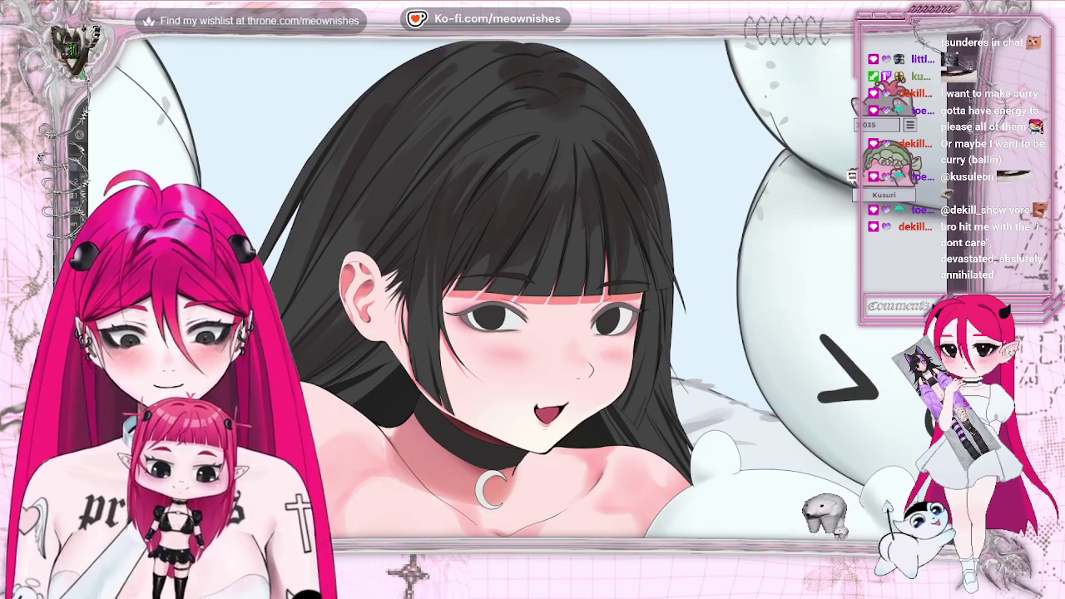
key(h)
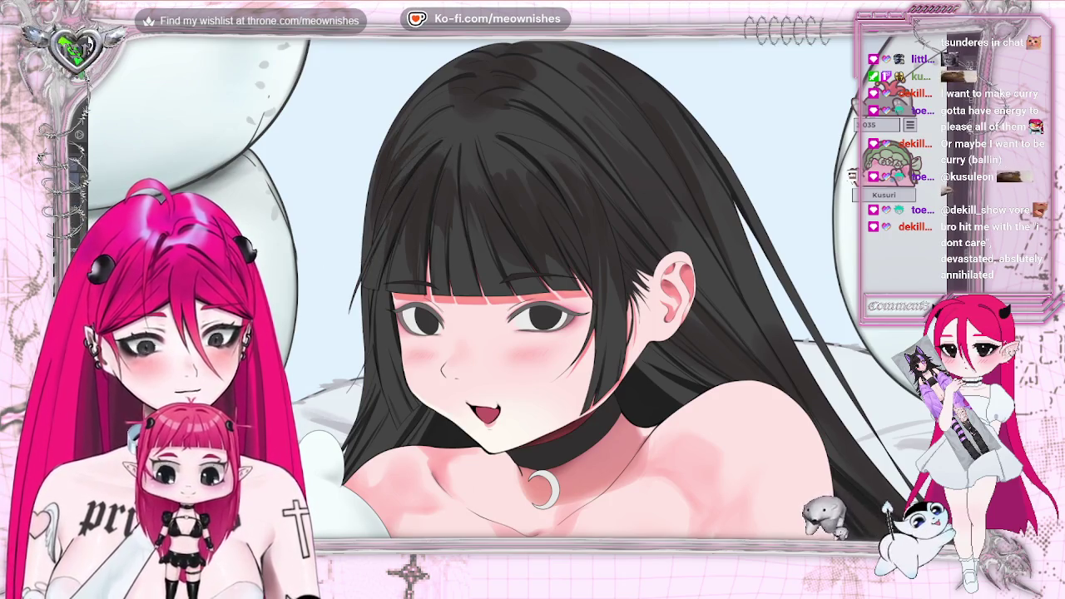
scroll(499, 332, down, 2)
scroll(499, 333, down, 2)
scroll(499, 333, down, 3)
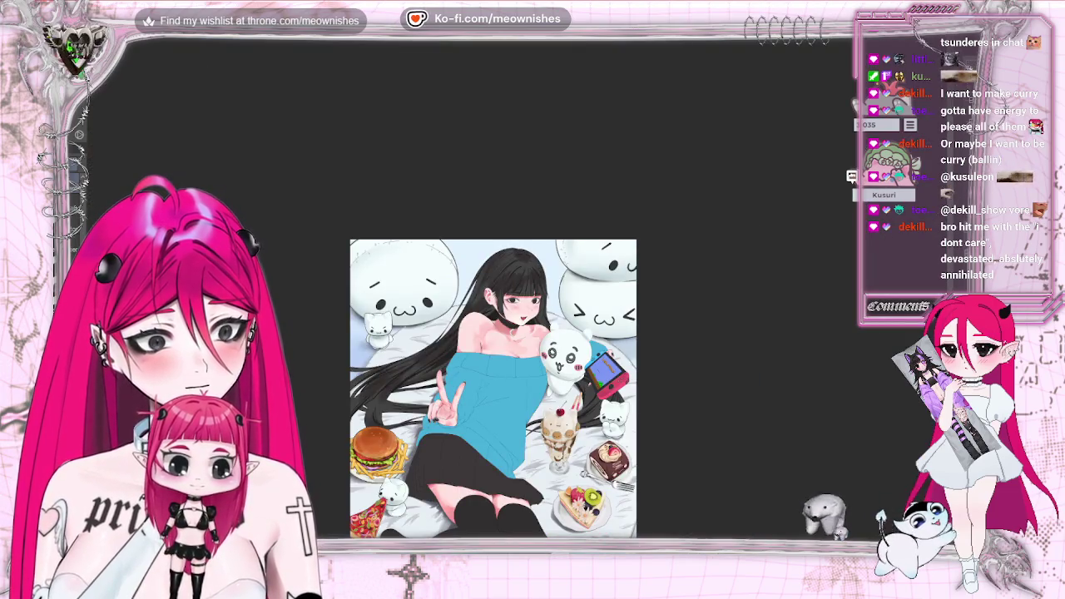
scroll(501, 291, up, 7)
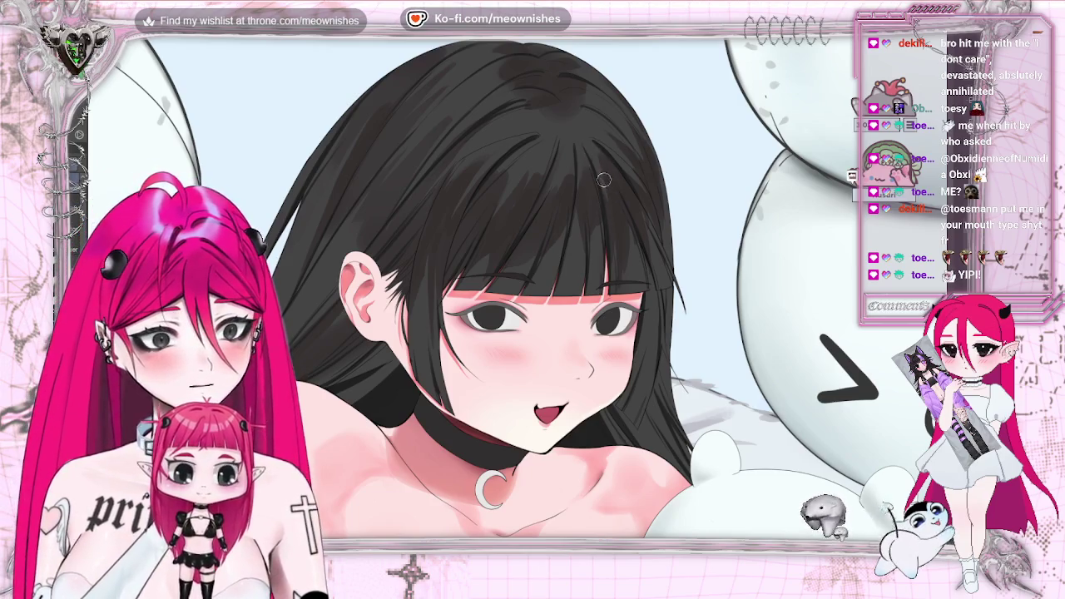
- Check the artwork mirrored and upside down, restoring each view, then press M
key(h)
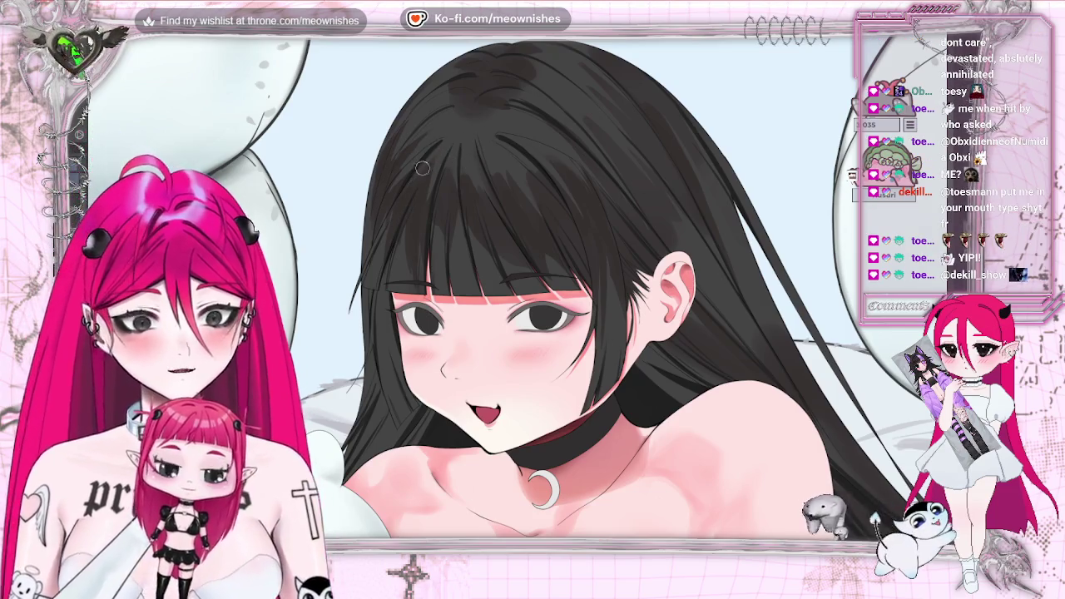
key(h)
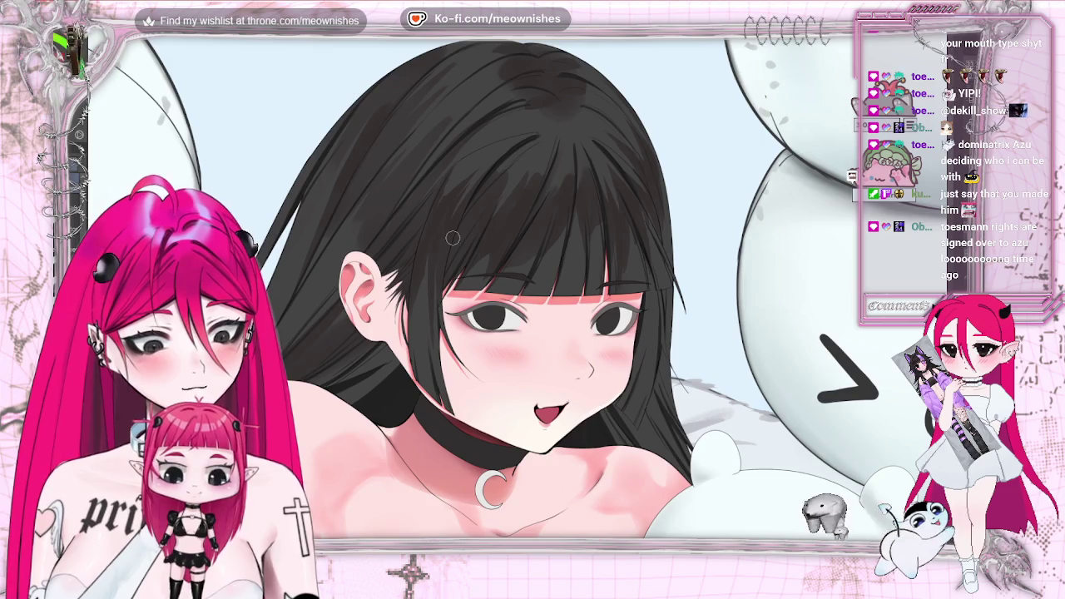
key(v)
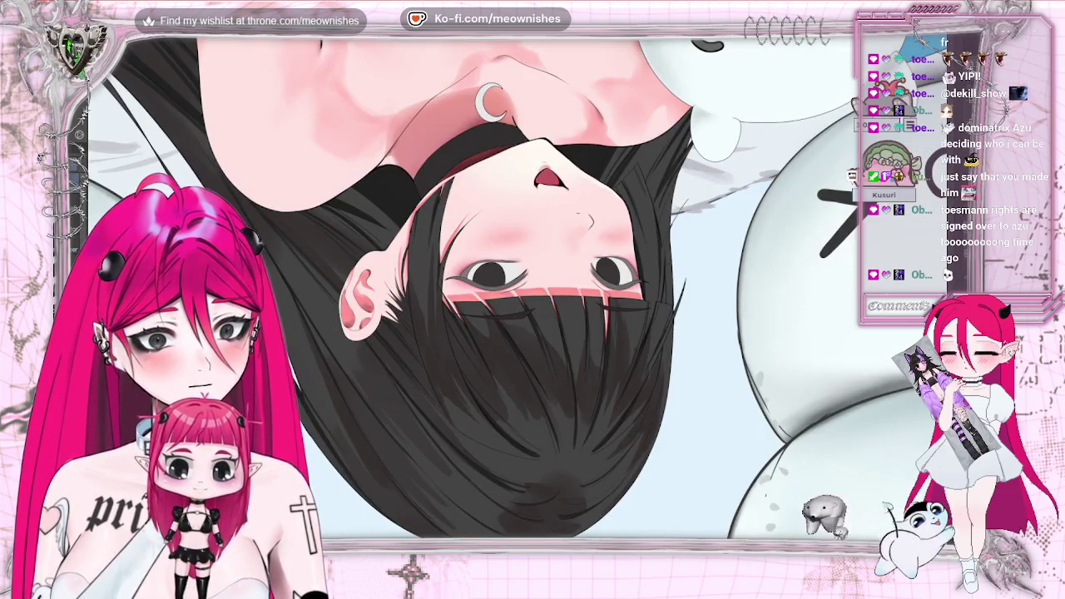
key(v)
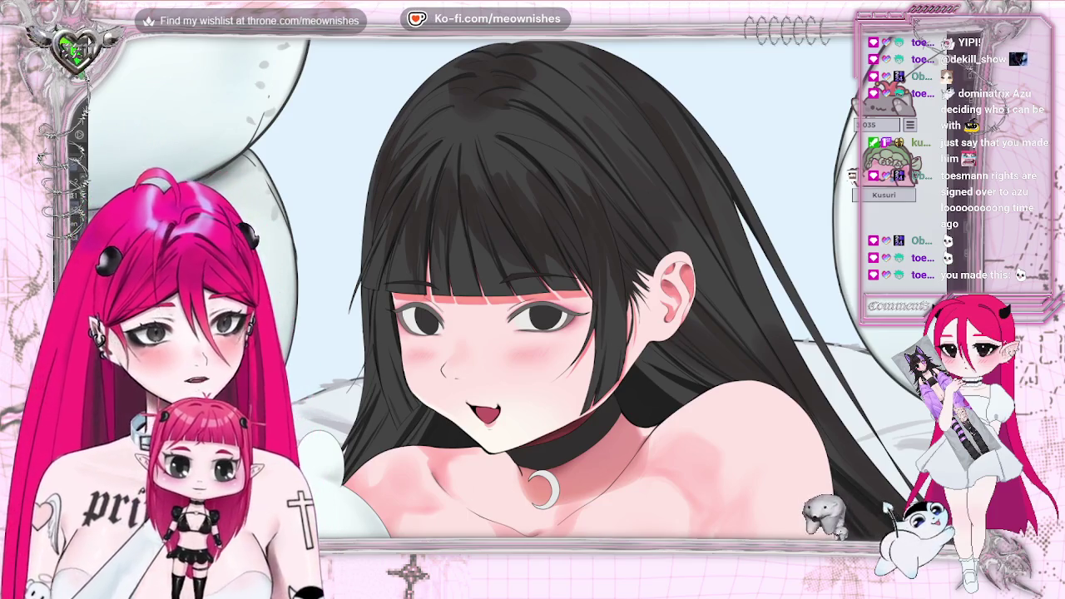
key(m)
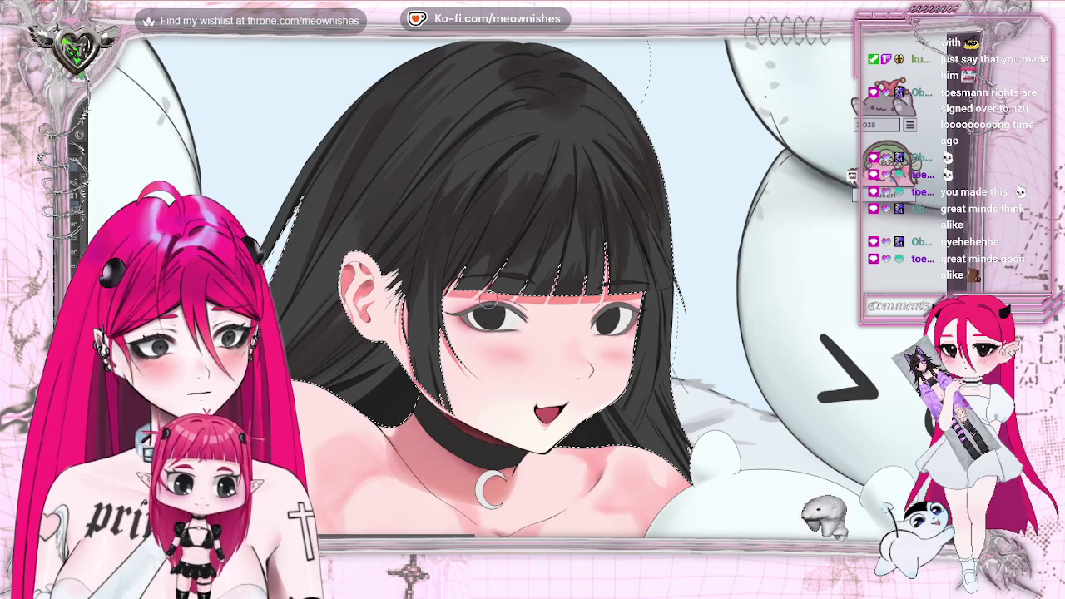
key(ctrl+d)
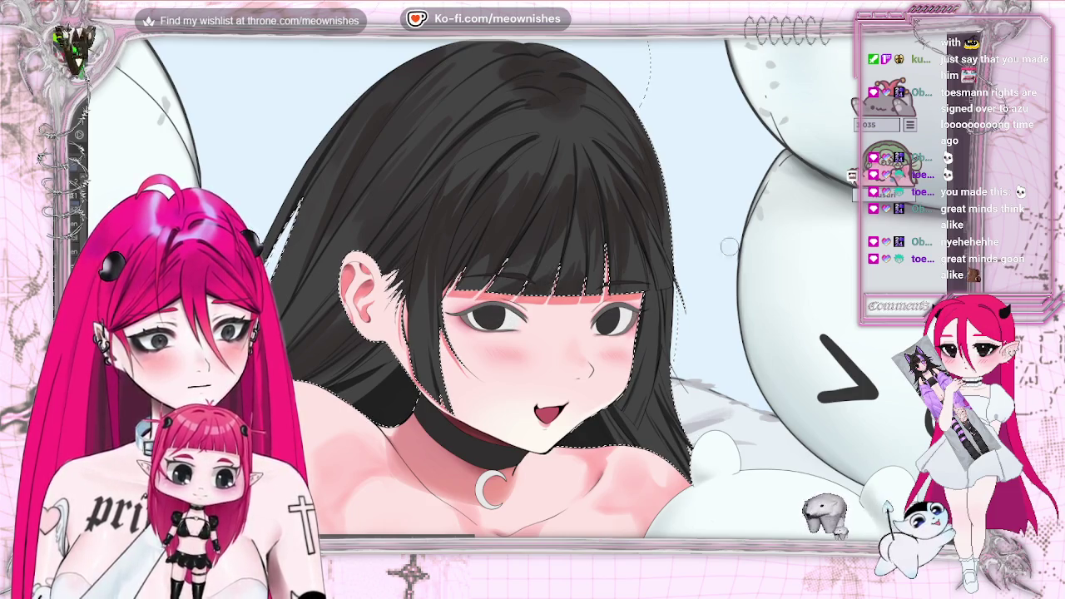
key(ctrl+0)
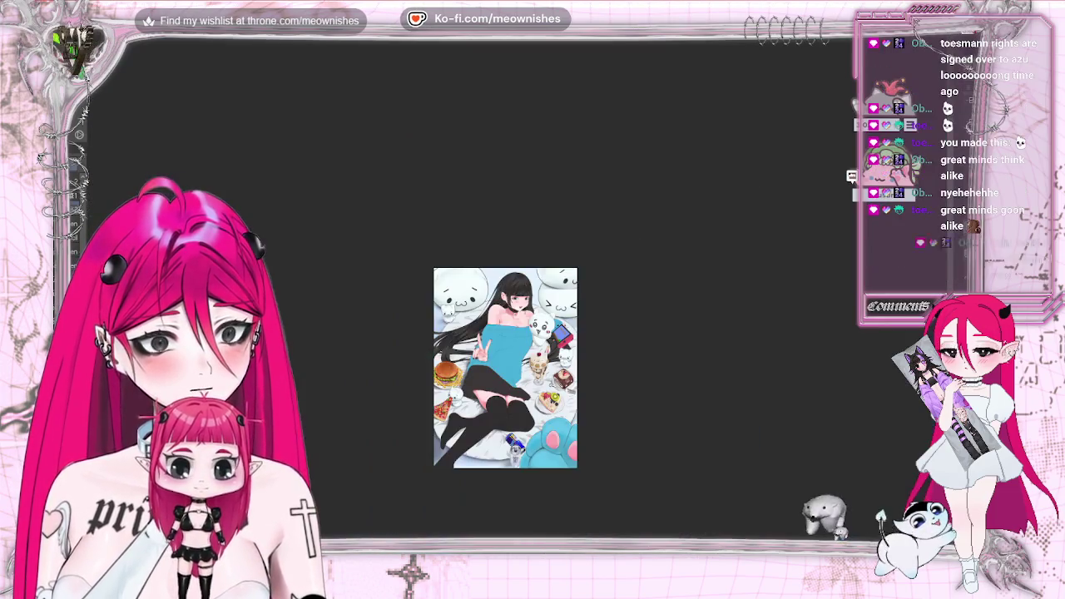
scroll(532, 299, up, 5)
scroll(522, 283, up, 2)
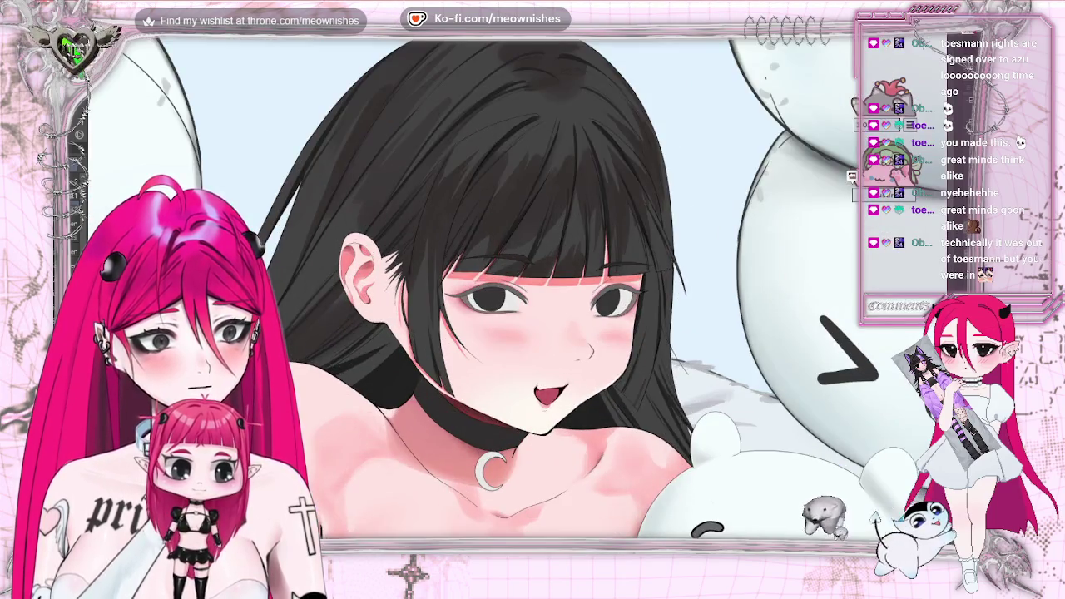
key(ctrl+shift+d)
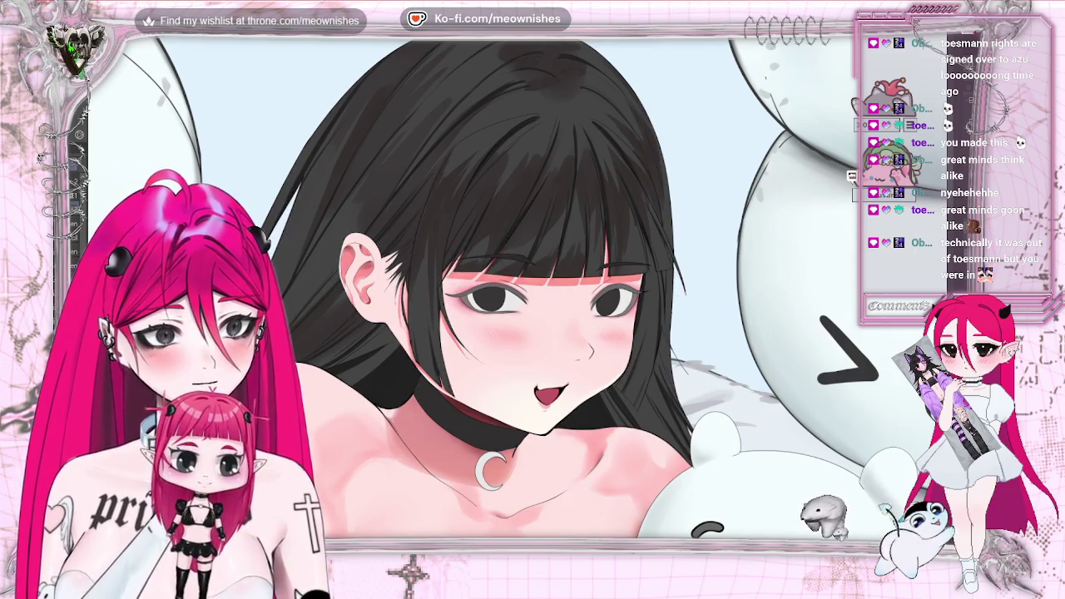
scroll(516, 287, up, 10)
scroll(523, 299, down, 10)
scroll(522, 299, down, 3)
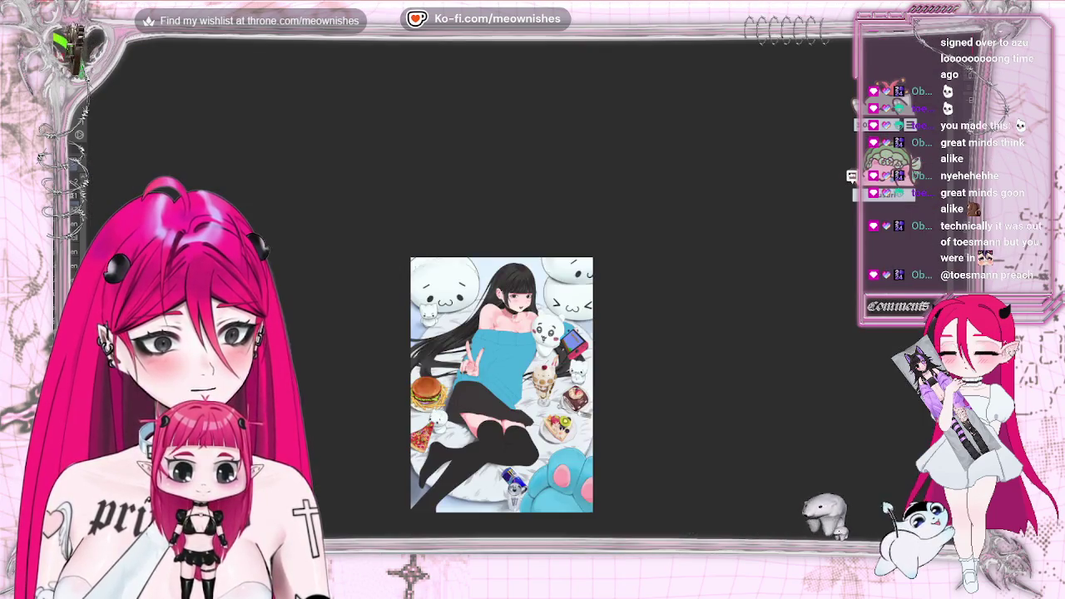
scroll(522, 299, up, 2)
scroll(522, 300, up, 1)
key(m)
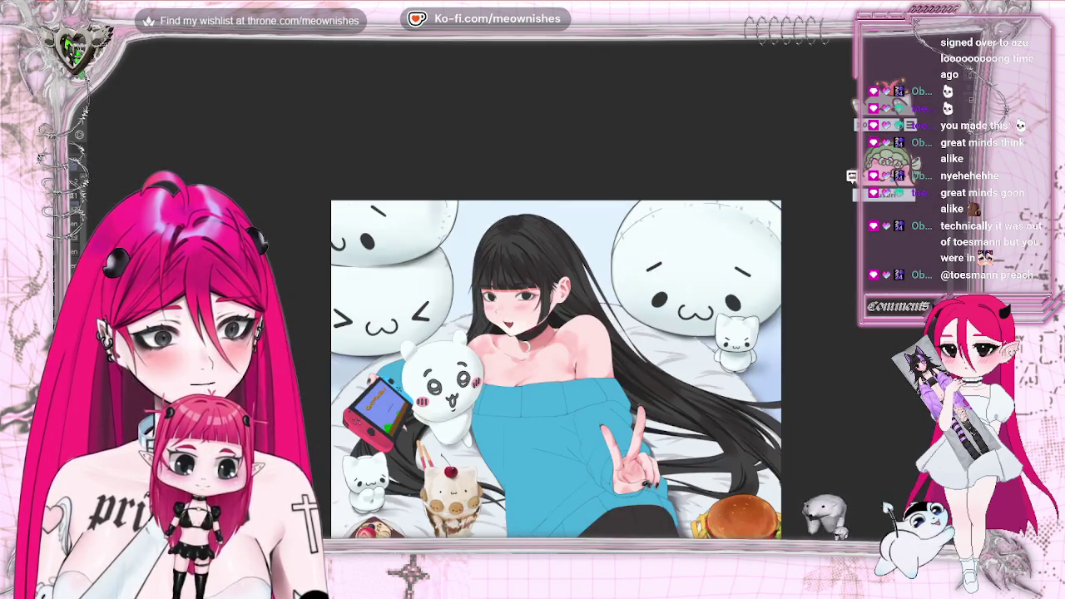
scroll(555, 370, down, 2)
scroll(541, 386, down, 2)
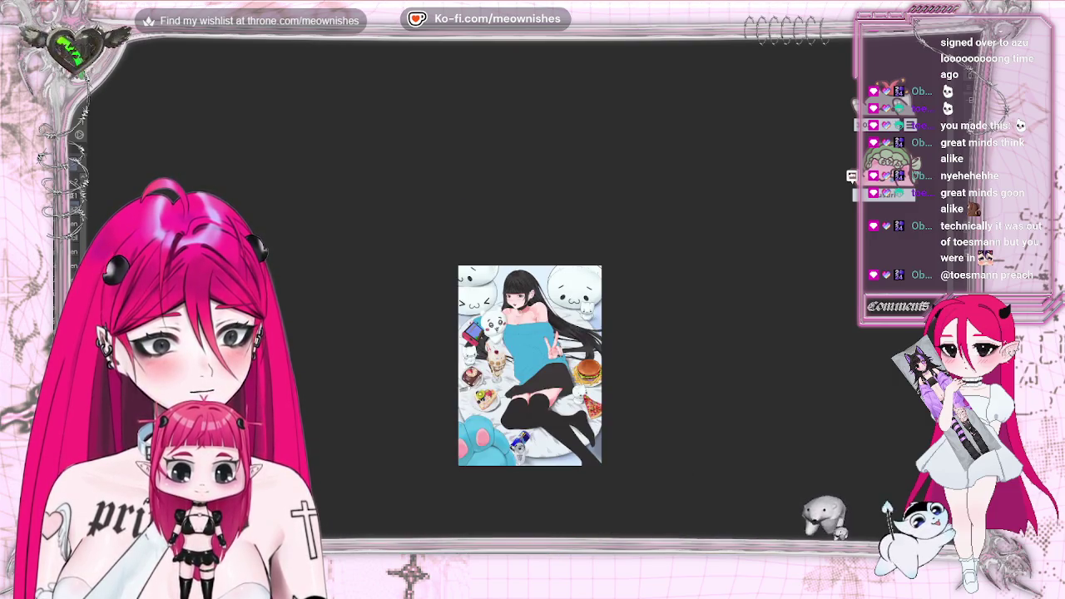
scroll(529, 366, up, 2)
key(m)
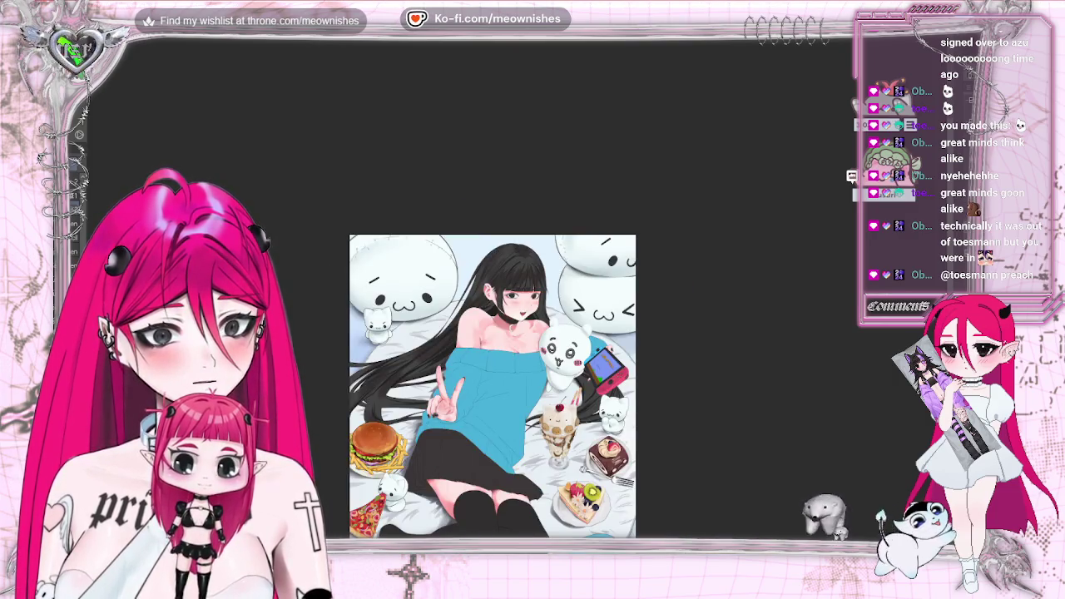
scroll(507, 291, up, 4)
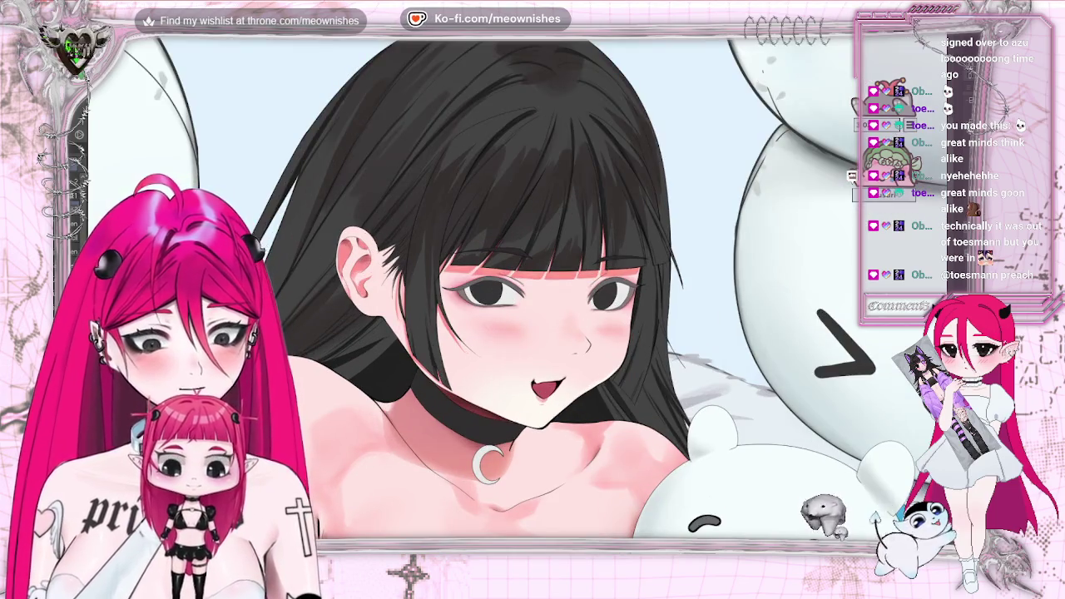